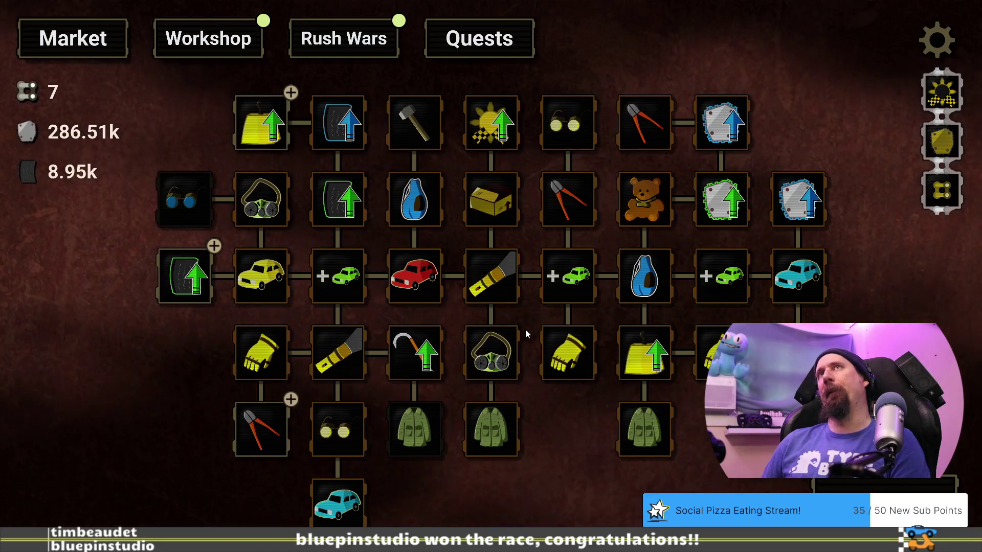
Buy Dismantler level 1, raising scavenging power to 5.35k, and start a new supply run.
{"action": "scroll", "coordinate": [548, 432], "scroll_direction": "down", "scroll_amount": 1}
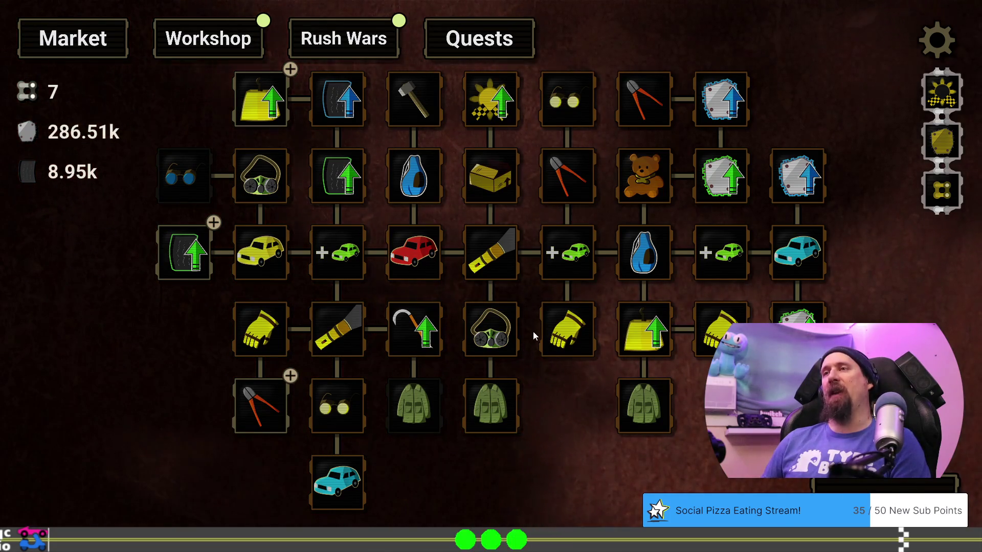
{"action": "left_click", "coordinate": [250, 409]}
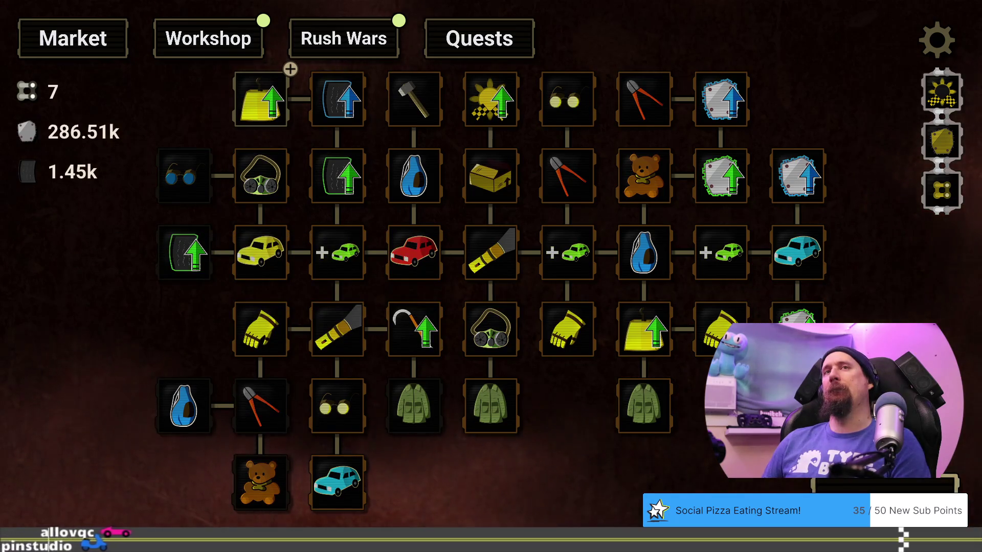
{"action": "key", "text": "space"}
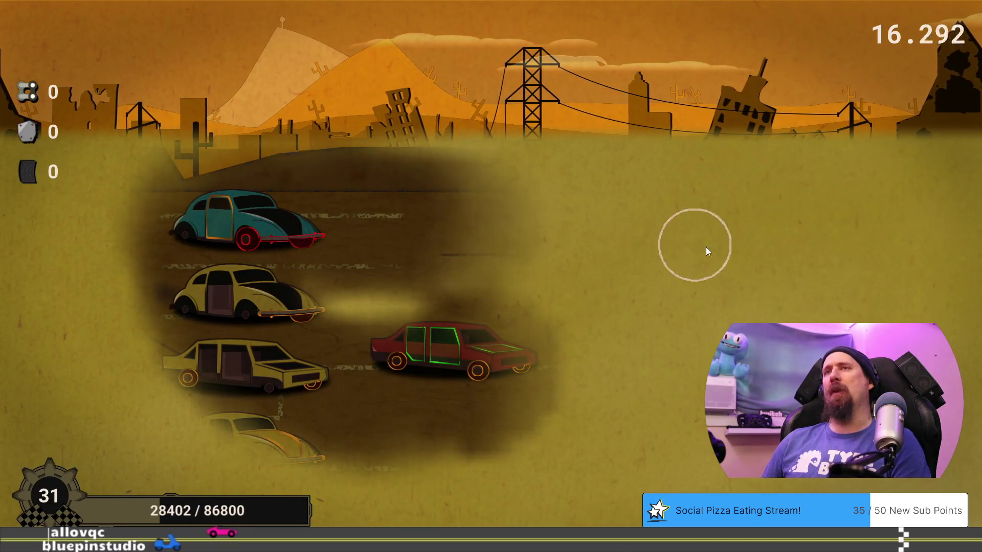
Strip parts off the beetles and wagon, collecting 18.08k and 3.60k, then return to the Market.
{"action": "mouse_move", "coordinate": [824, 251]}
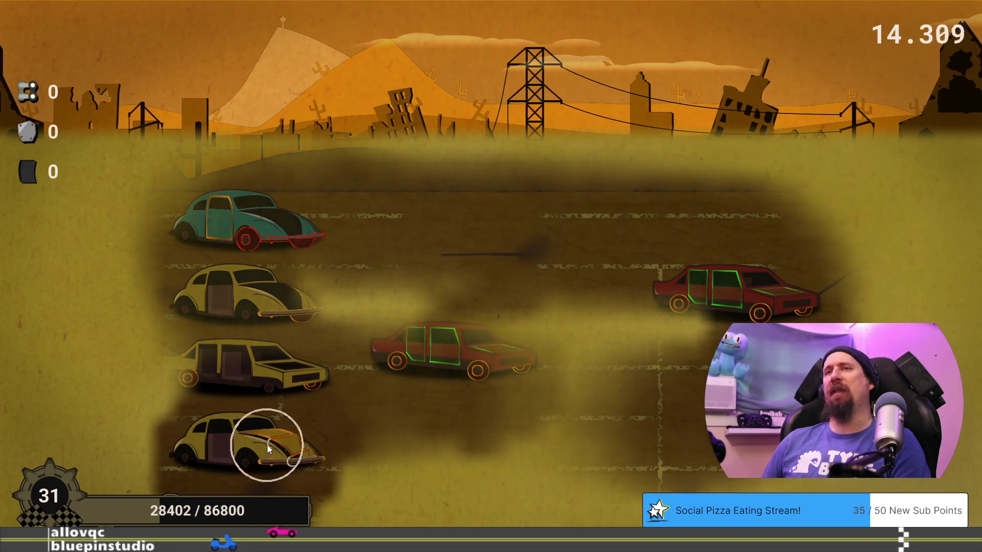
{"action": "left_click", "coordinate": [271, 443]}
{"action": "left_click", "coordinate": [287, 436]}
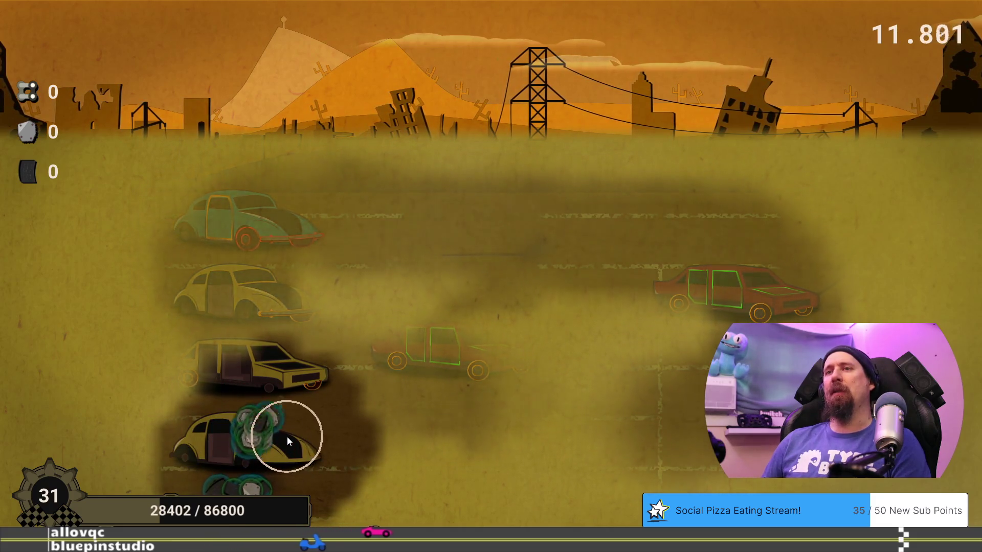
{"action": "left_click", "coordinate": [277, 274]}
{"action": "left_click", "coordinate": [281, 277]}
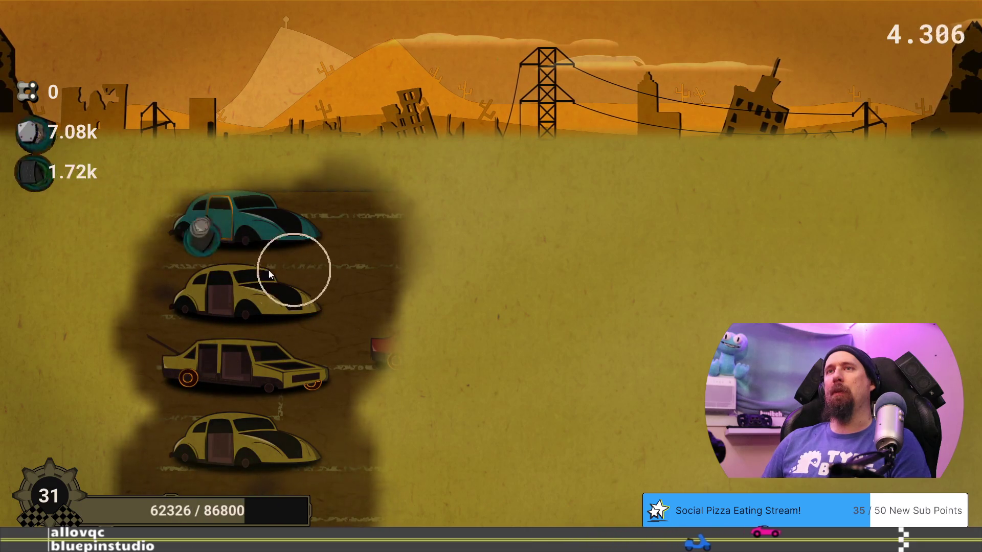
{"action": "left_click", "coordinate": [216, 376]}
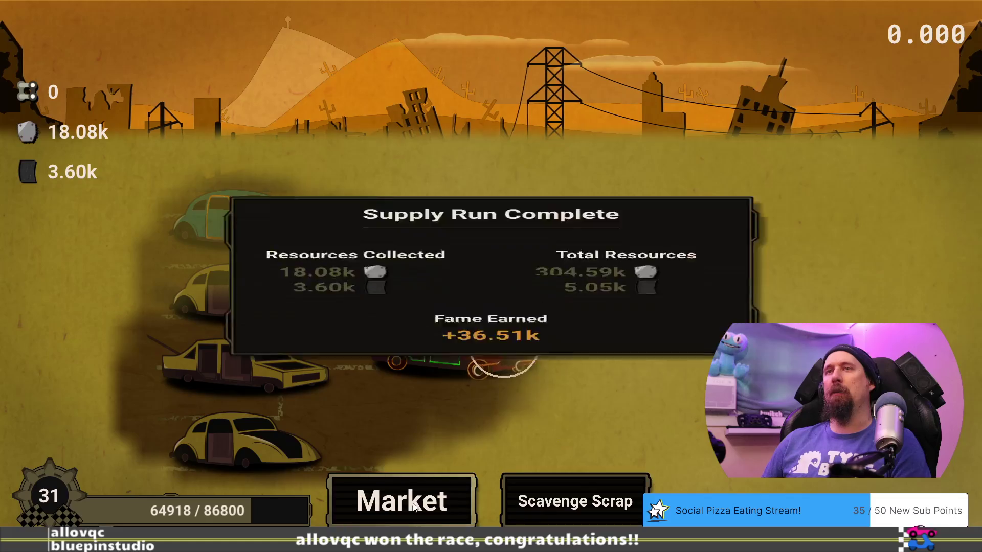
{"action": "left_click", "coordinate": [412, 503]}
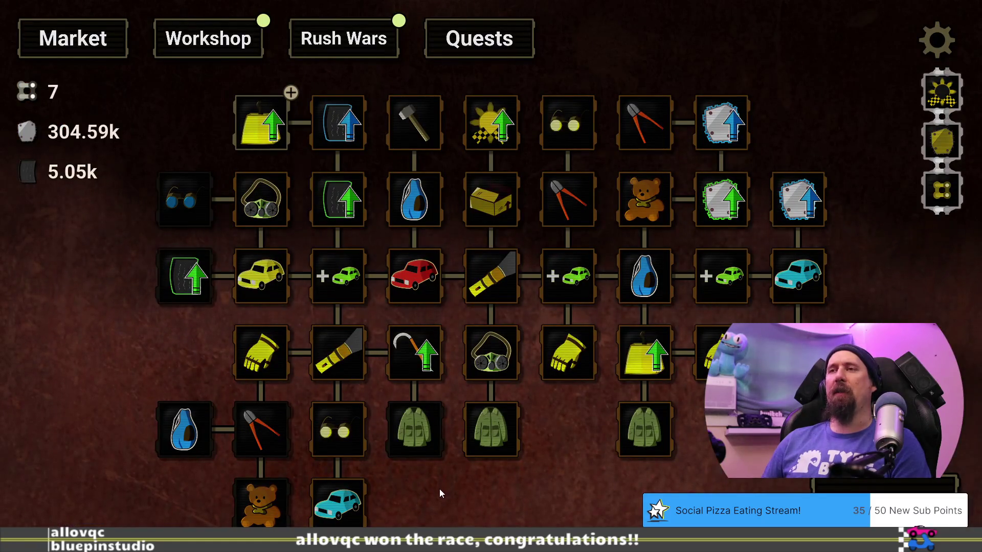
Switch between Workshop and Market to review the High Performance Clutch, ending on Workshop.
{"action": "left_click_drag", "start_coordinate": [440, 489], "coordinate": [440, 471]}
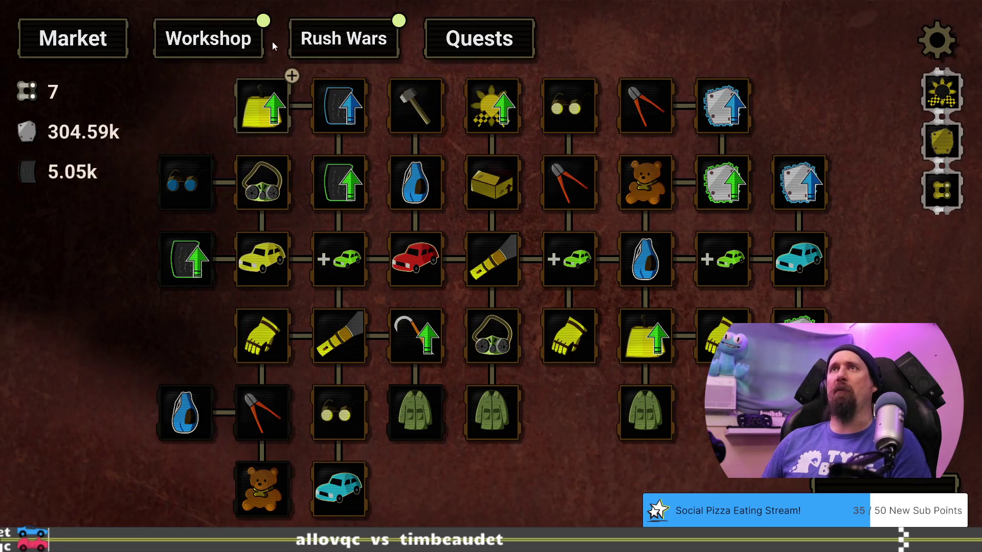
{"action": "left_click", "coordinate": [234, 41]}
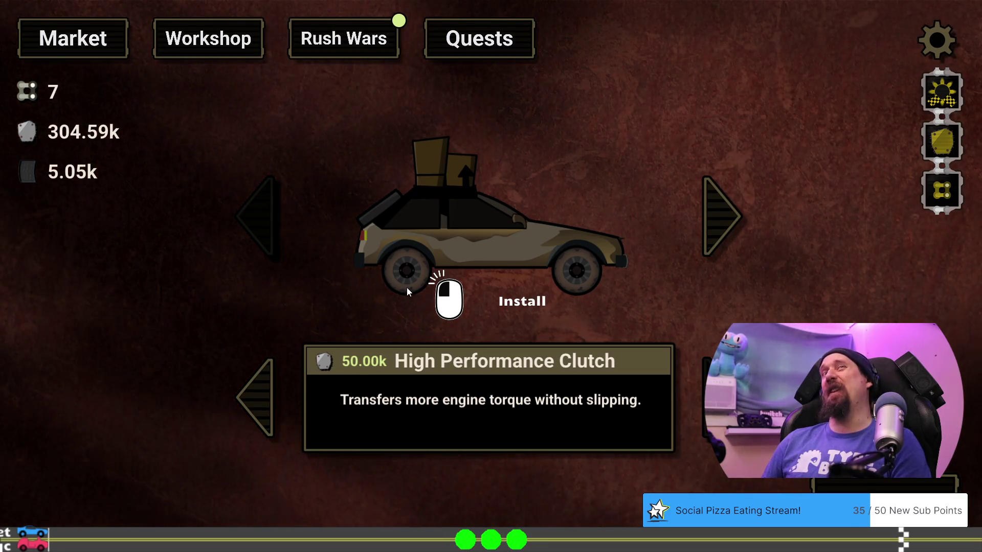
{"action": "left_click", "coordinate": [72, 41]}
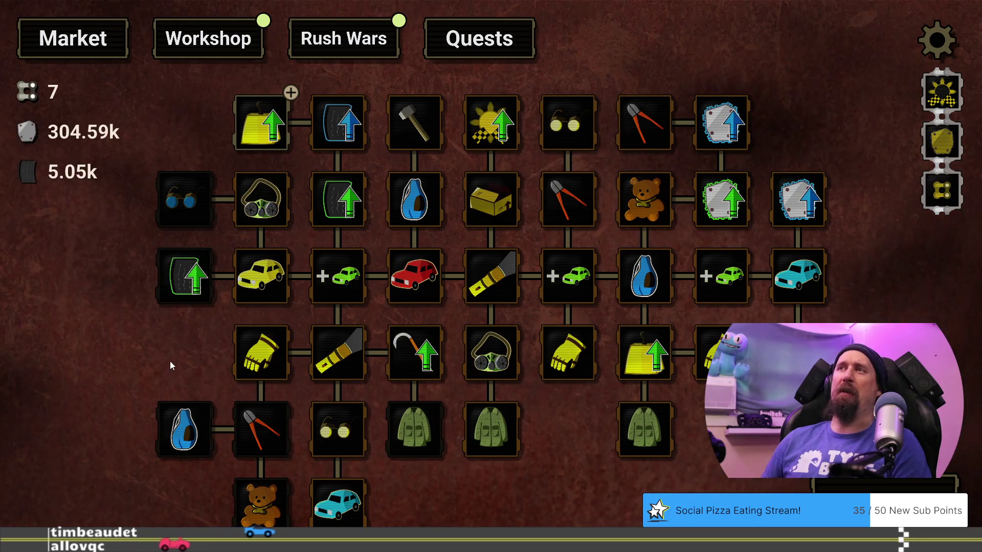
{"action": "left_click", "coordinate": [234, 39]}
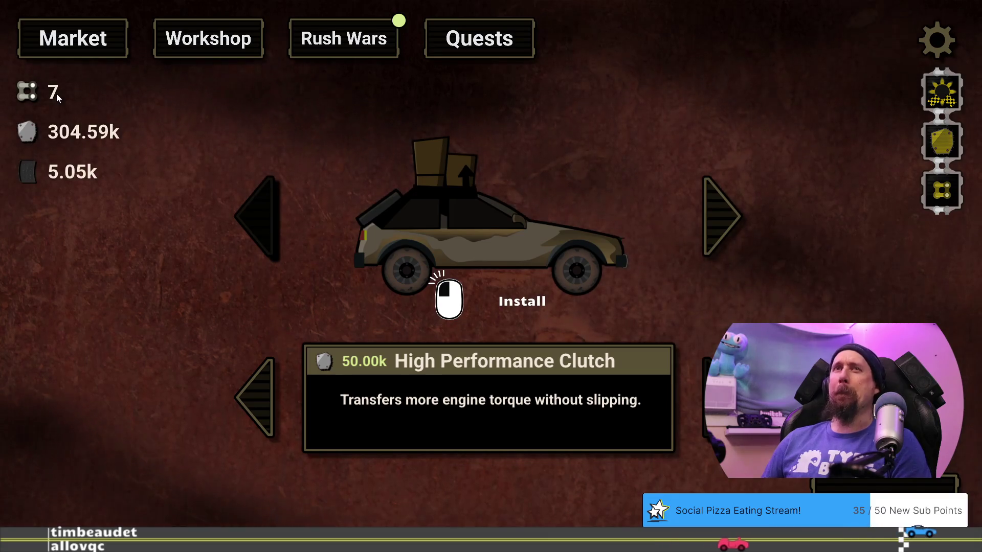
{"action": "left_click", "coordinate": [77, 53]}
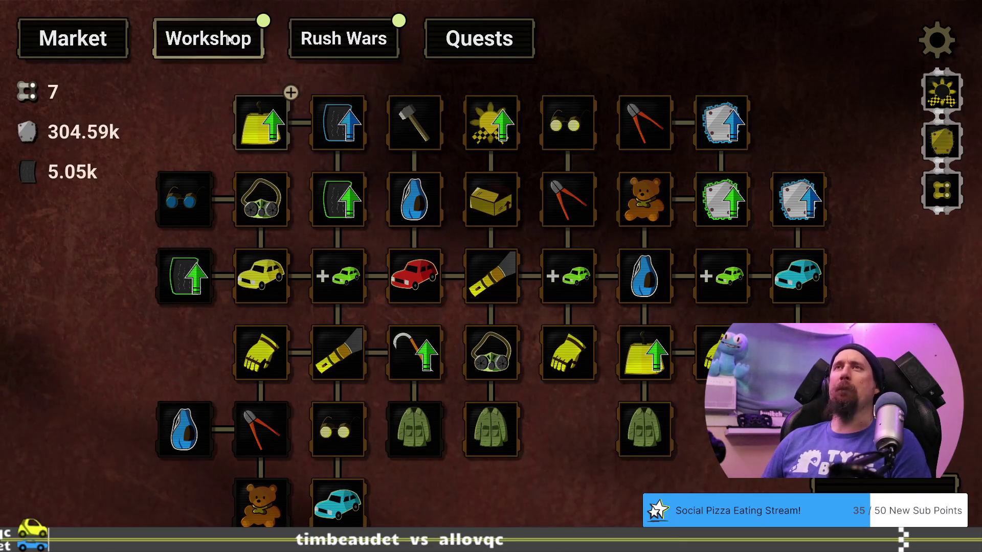
{"action": "left_click", "coordinate": [201, 40]}
Install the High Performance Clutch and run 'give -200000 metal' in the console, leaving 54.59k.
{"action": "left_click_drag", "start_coordinate": [480, 293], "coordinate": [480, 293]}
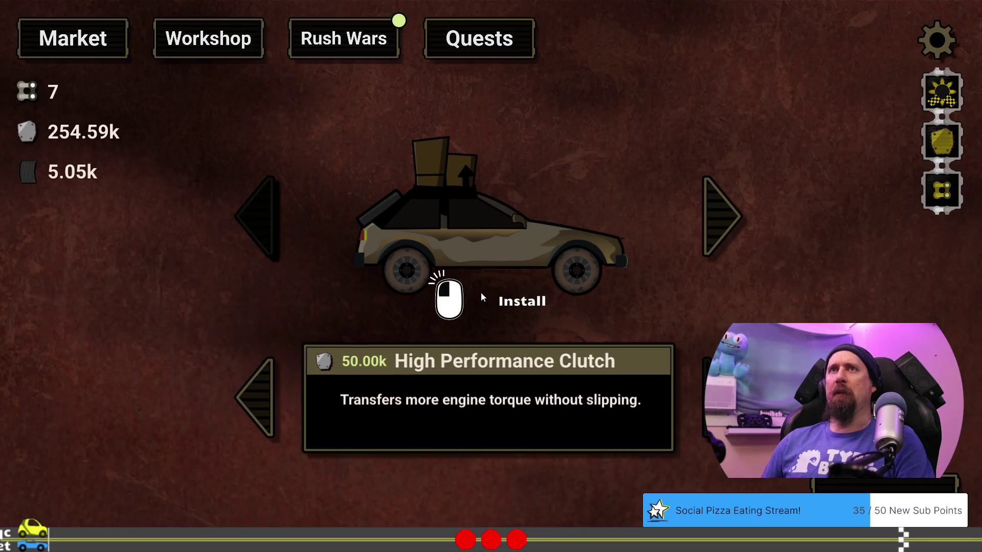
{"action": "key", "text": "grave"}
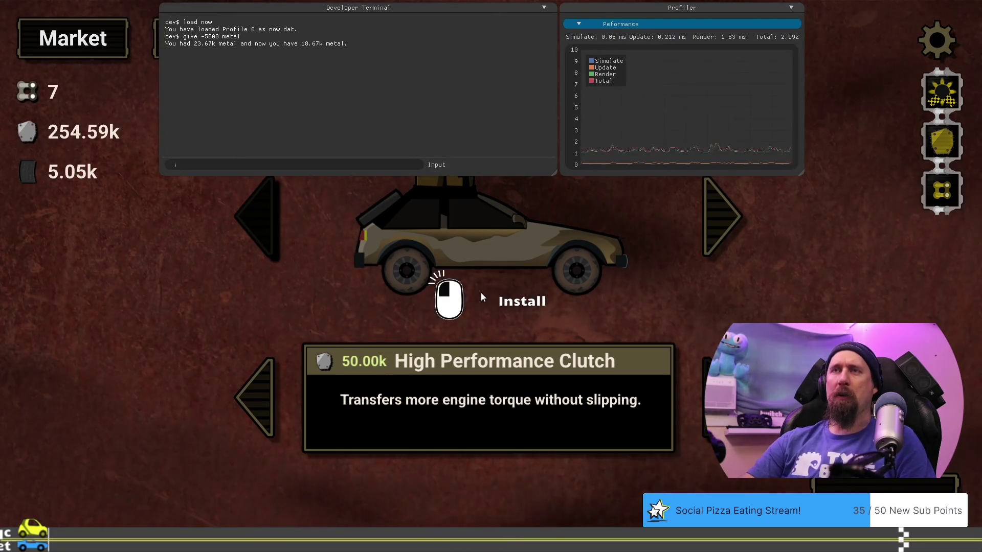
{"action": "type", "text": "give -2000"}
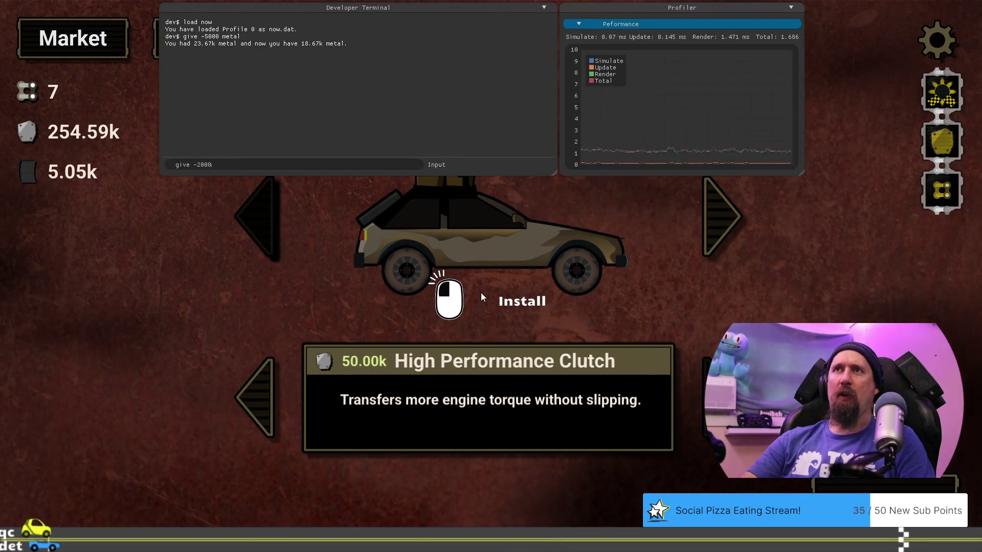
{"action": "type", "text": "0 me"}
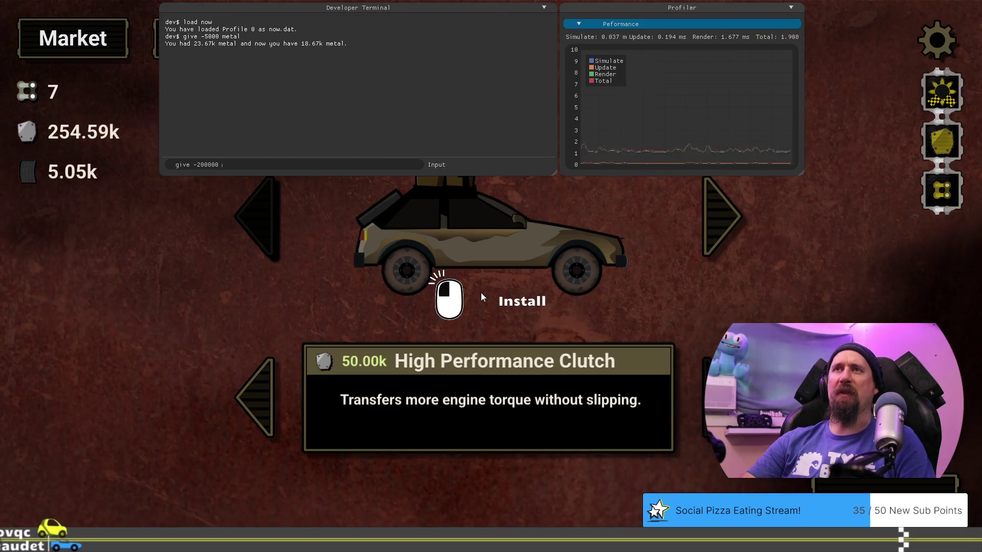
{"action": "type", "text": "tal"}
{"action": "key", "text": "Return"}
{"action": "key", "text": "grave"}
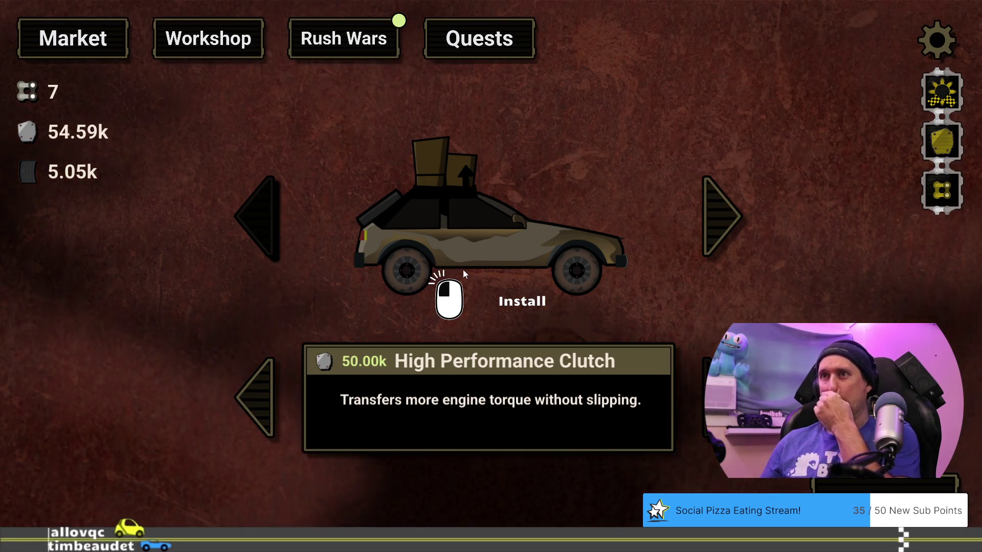
{"action": "left_click", "coordinate": [347, 40]}
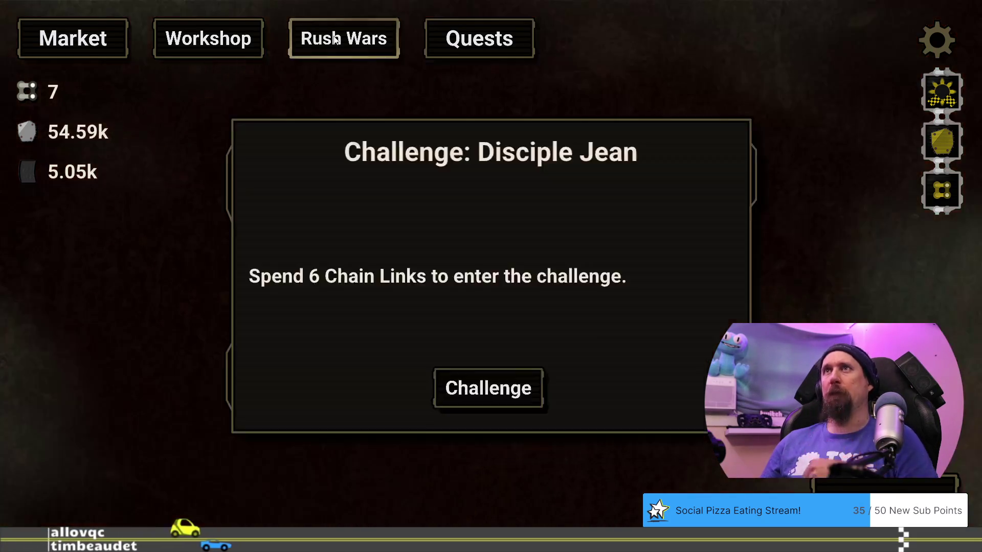
Pay 6 chain links to enter Disciple Jean's challenge and advance the intro dialogue.
{"action": "left_click", "coordinate": [500, 392]}
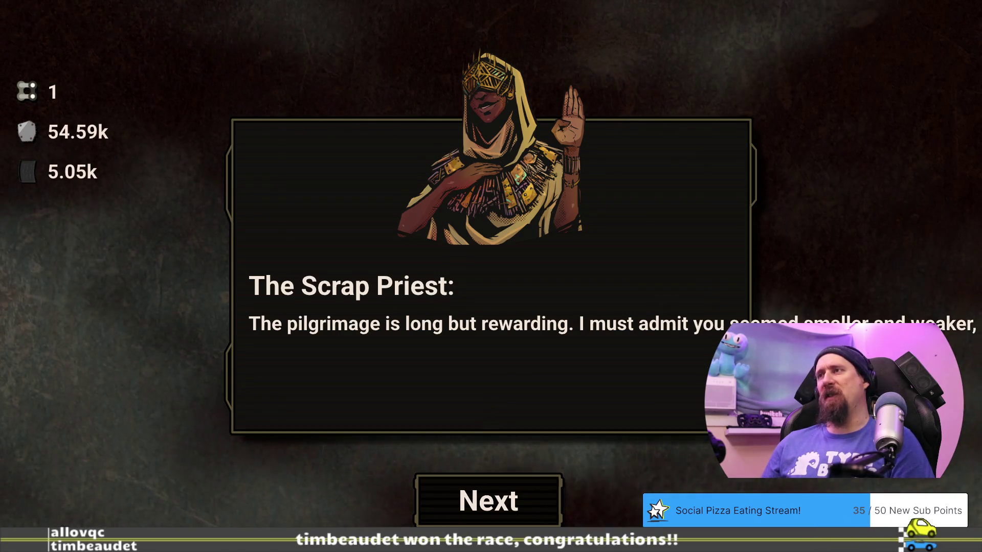
{"action": "left_click", "coordinate": [523, 496]}
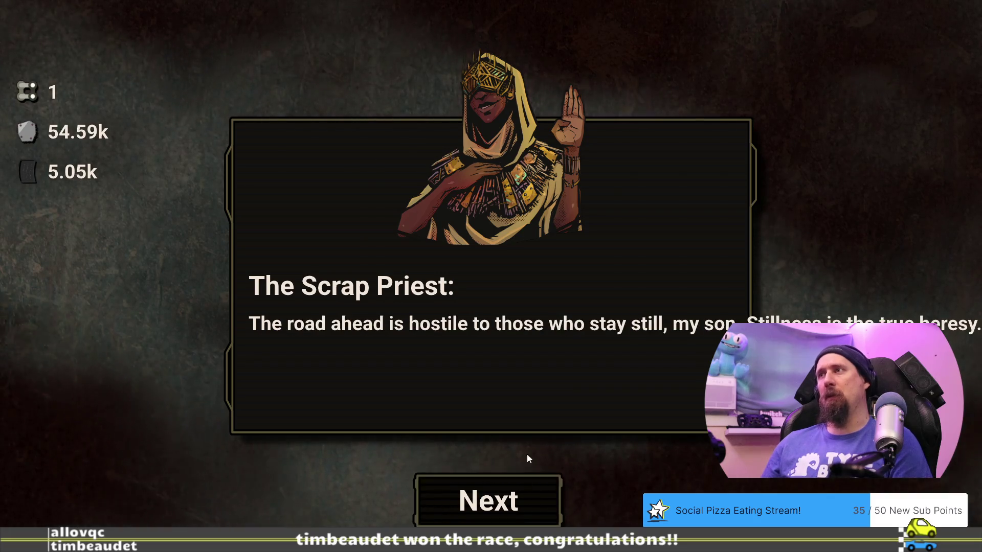
{"action": "left_click", "coordinate": [490, 505]}
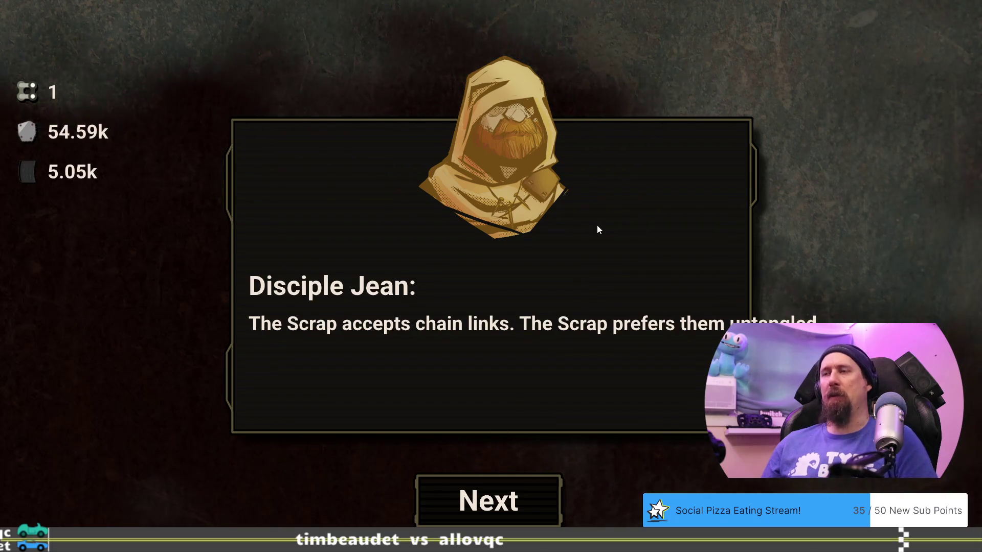
{"action": "key", "text": "alt+Tab"}
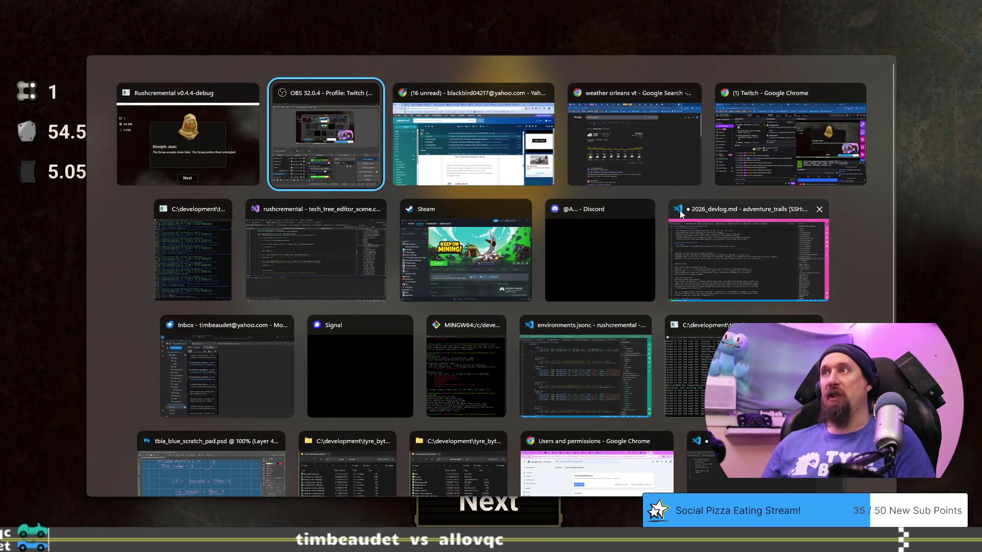
In VS Code, open challengers_dialog.jsonc at the priest_minion_2 intro dialogue lines.
{"action": "left_click", "coordinate": [575, 354]}
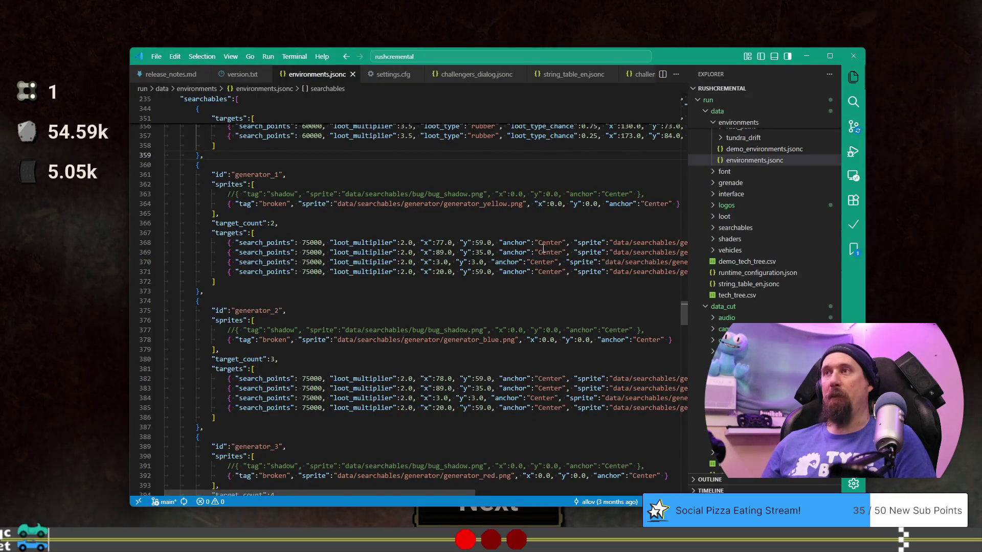
{"action": "left_click", "coordinate": [566, 74]}
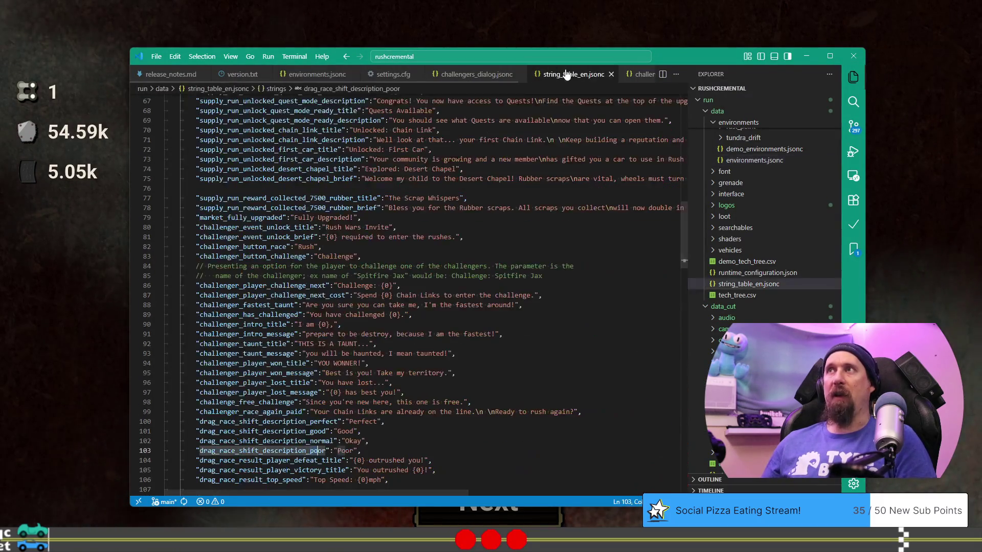
{"action": "scroll", "coordinate": [516, 190], "scroll_direction": "up", "scroll_amount": 5}
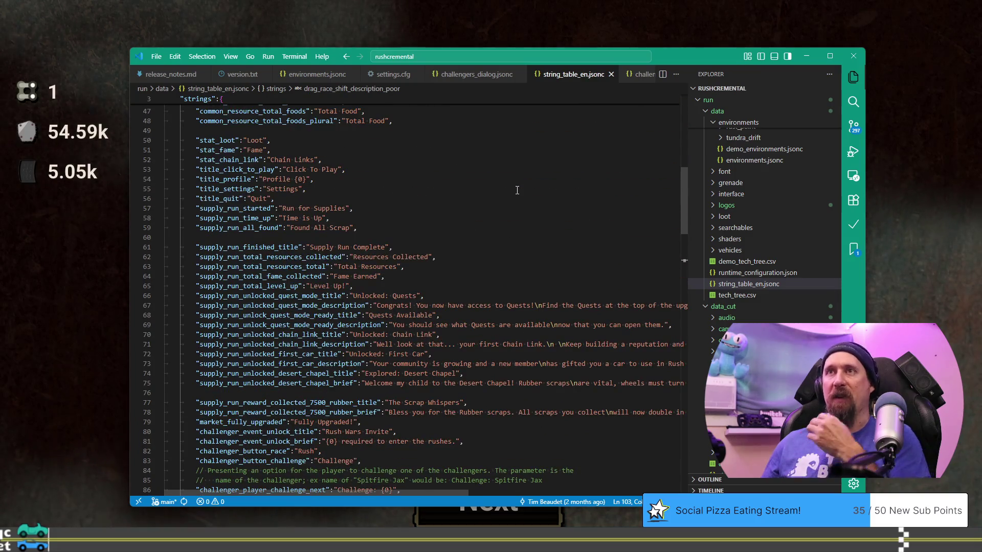
{"action": "scroll", "coordinate": [517, 190], "scroll_direction": "down", "scroll_amount": 5}
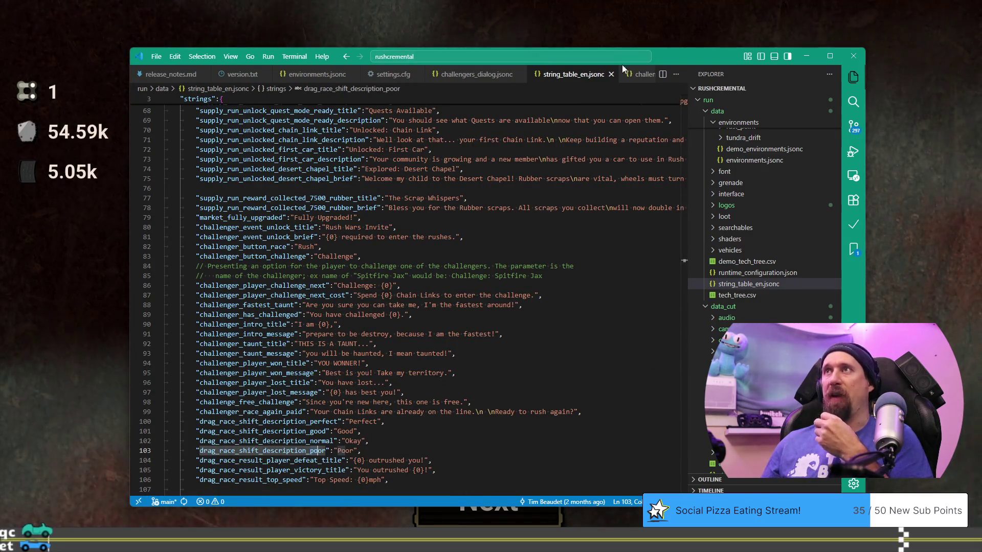
{"action": "scroll", "coordinate": [613, 74], "scroll_direction": "down", "scroll_amount": 3}
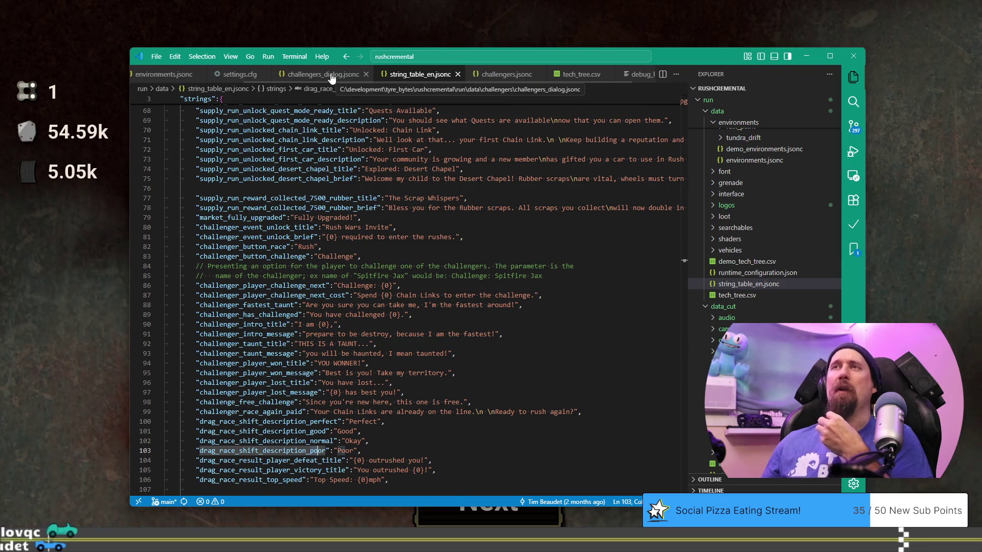
{"action": "left_click", "coordinate": [339, 76]}
{"action": "scroll", "coordinate": [481, 323], "scroll_direction": "down", "scroll_amount": 3}
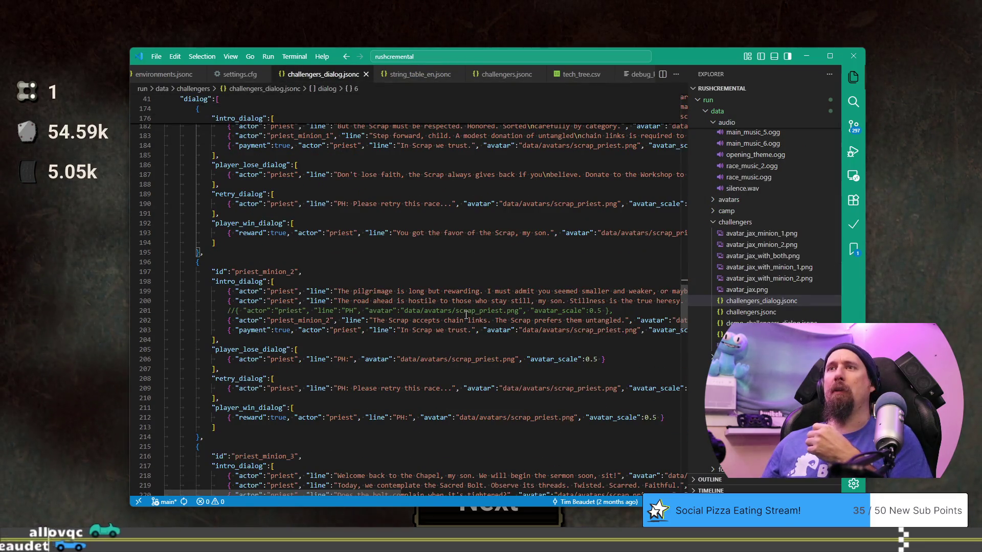
{"action": "scroll", "coordinate": [481, 324], "scroll_direction": "down", "scroll_amount": 2}
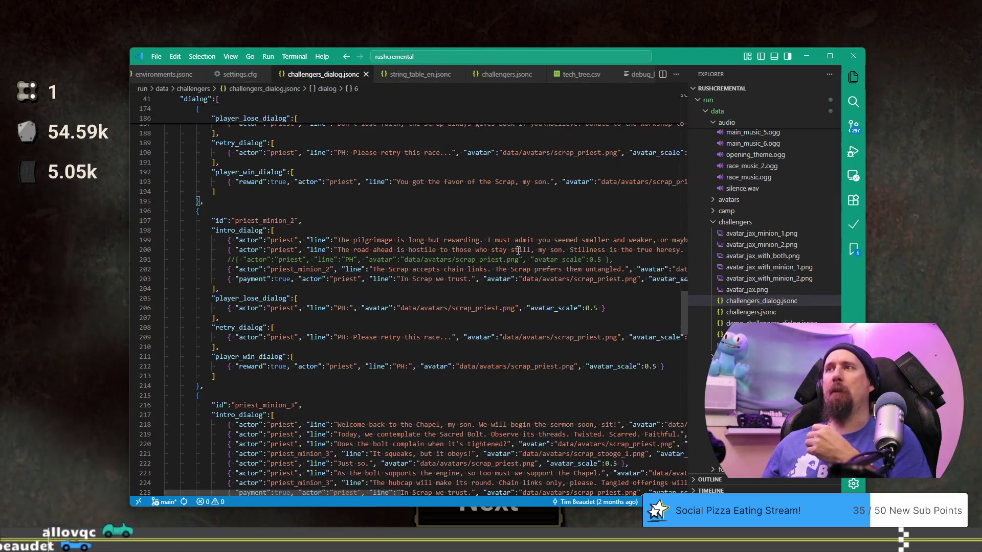
Insert \n line breaks before 'Stillness' and after 'them', save, and return to the game.
{"action": "left_click", "coordinate": [565, 239]}
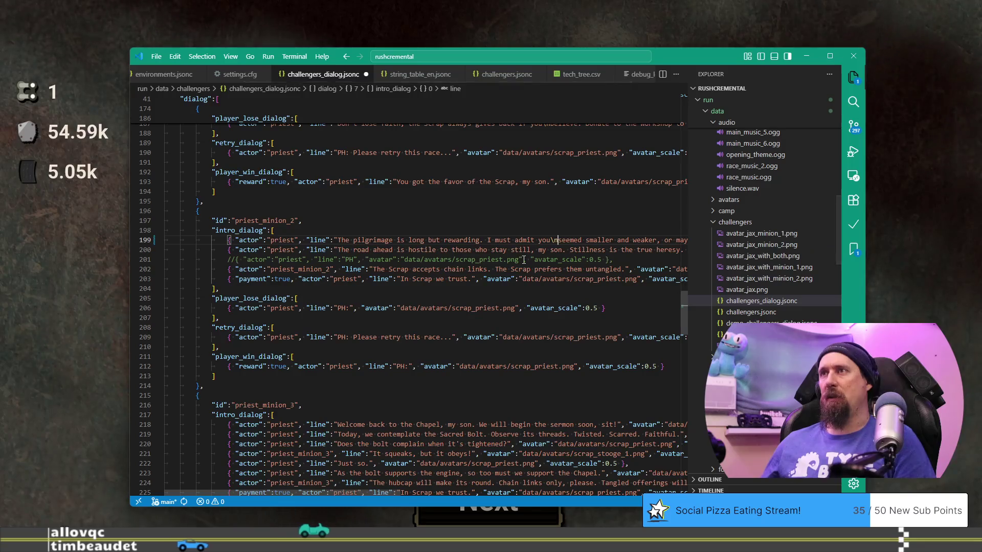
{"action": "left_click", "coordinate": [570, 249]}
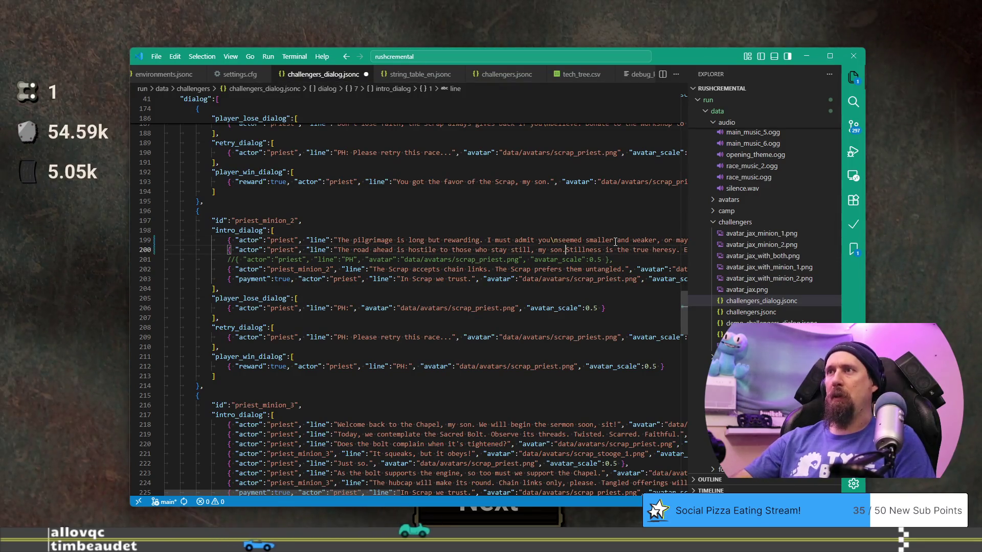
{"action": "key", "text": "Down"}
{"action": "key", "text": "Down"}
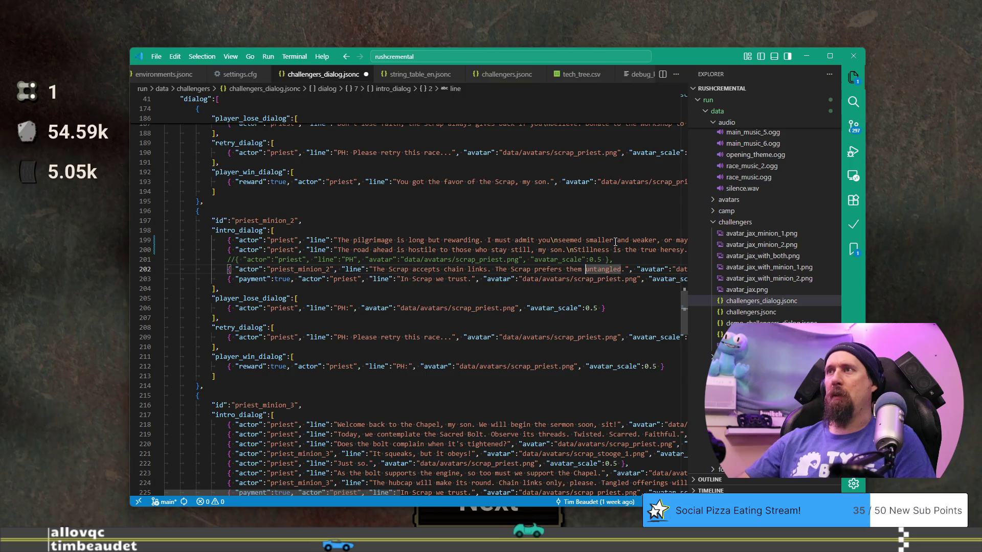
{"action": "key", "text": "Right"}
{"action": "key", "text": "Delete"}
{"action": "key", "text": "ctrl+s"}
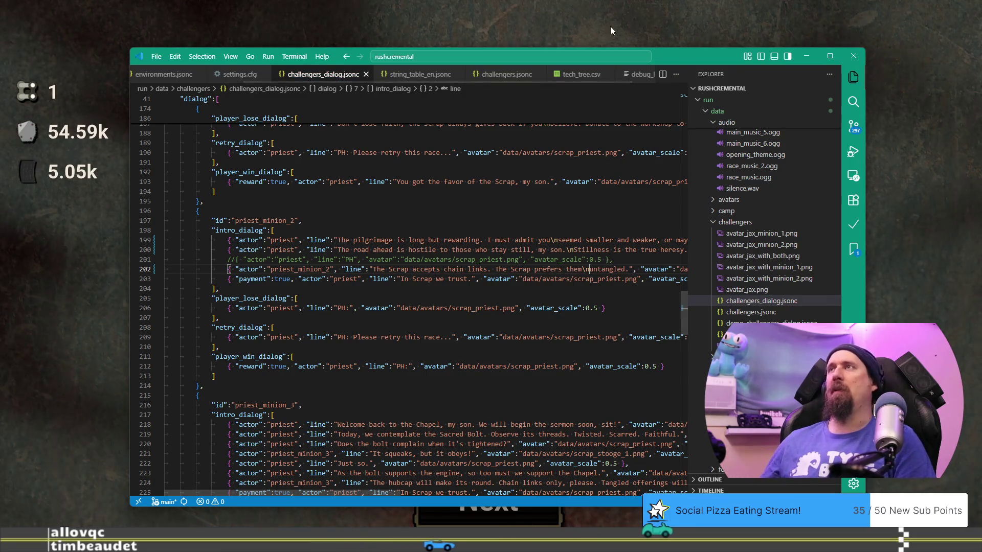
{"action": "left_click", "coordinate": [609, 26]}
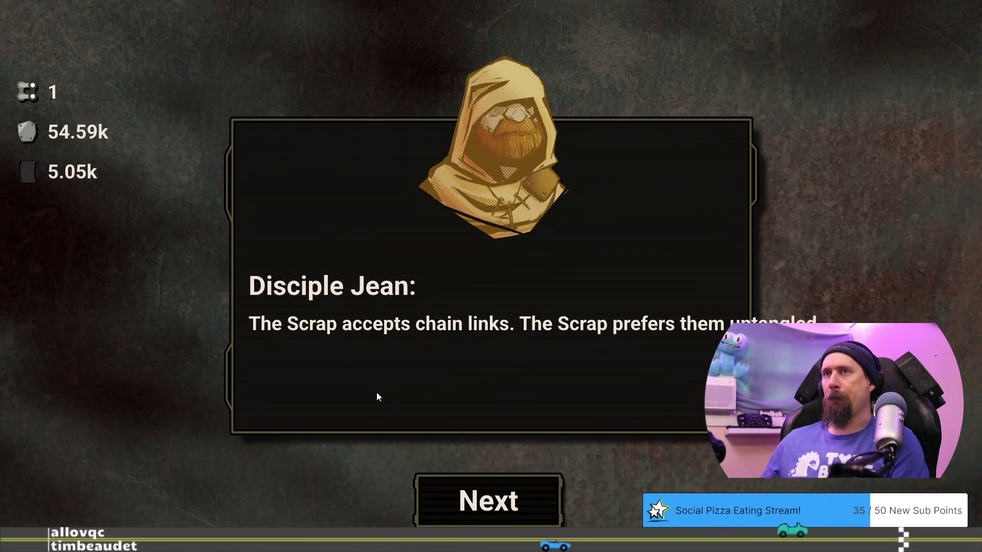
Pay the Rush Wars entry and race Disciple Jean, revving and shifting up three gears.
{"action": "left_click", "coordinate": [493, 493]}
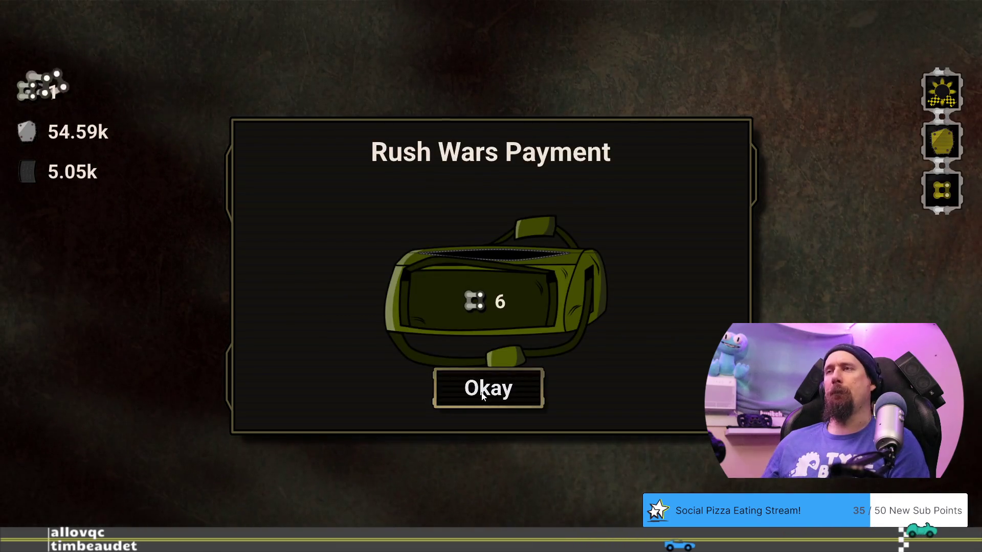
{"action": "left_click", "coordinate": [483, 396]}
{"action": "left_click", "coordinate": [498, 511]}
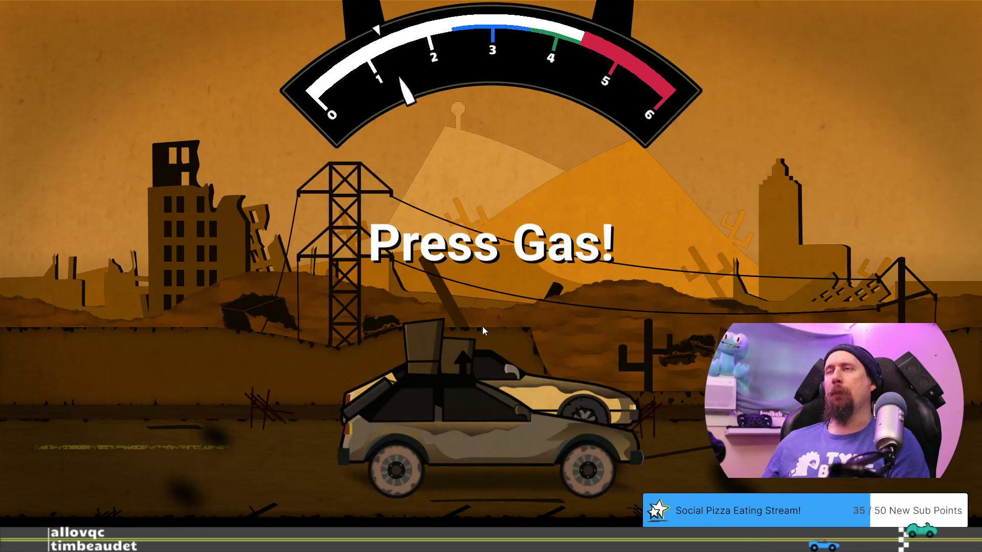
{"action": "key", "text": "space"}
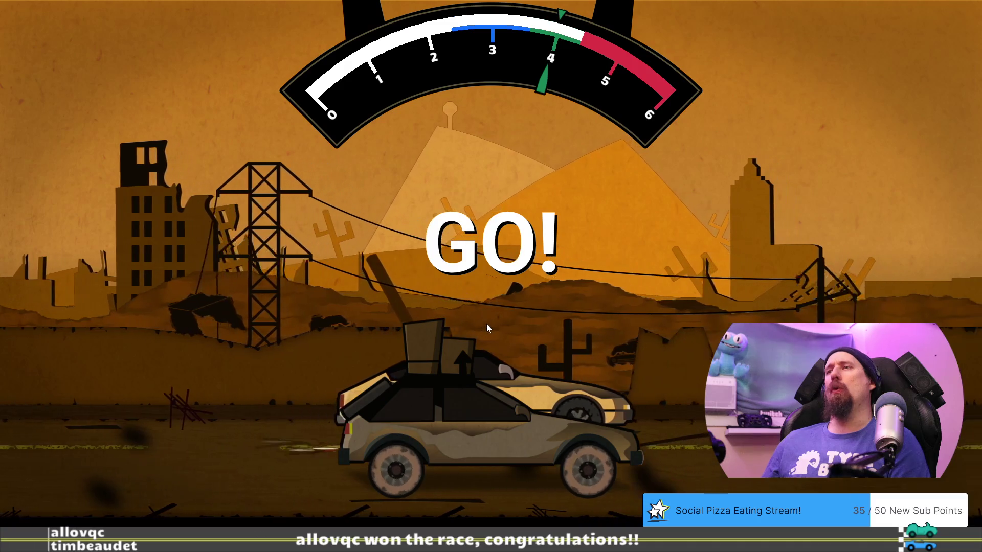
{"action": "key", "text": "space"}
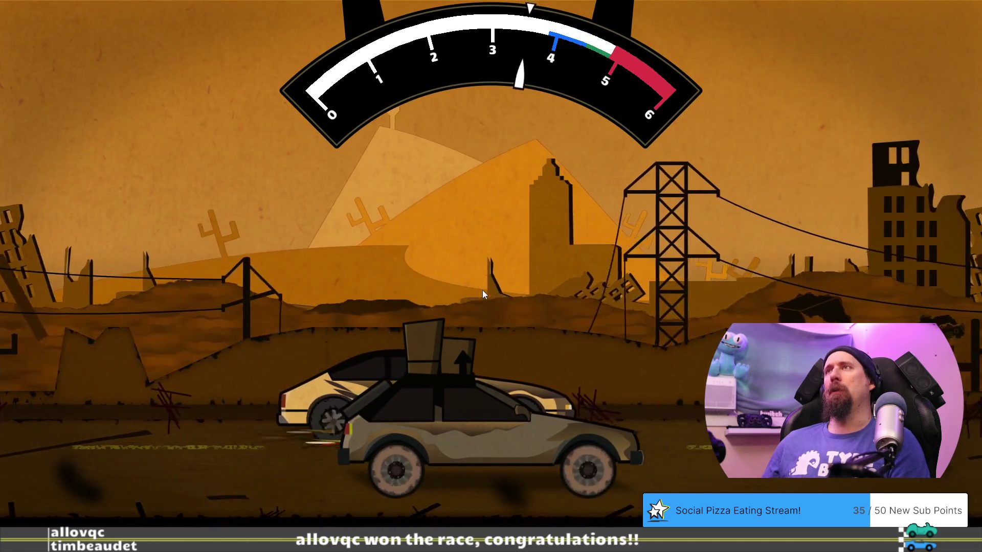
{"action": "key", "text": "space"}
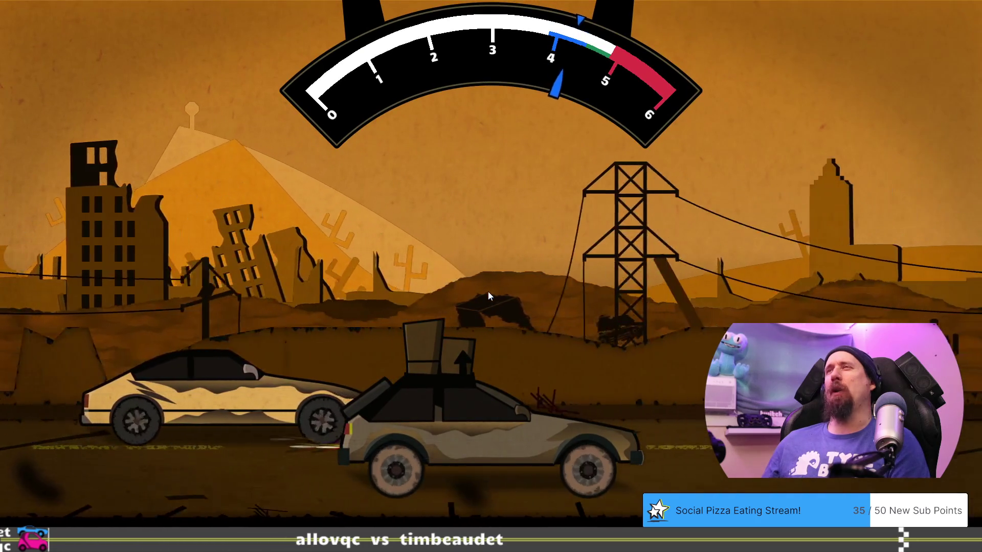
{"action": "key", "text": "space"}
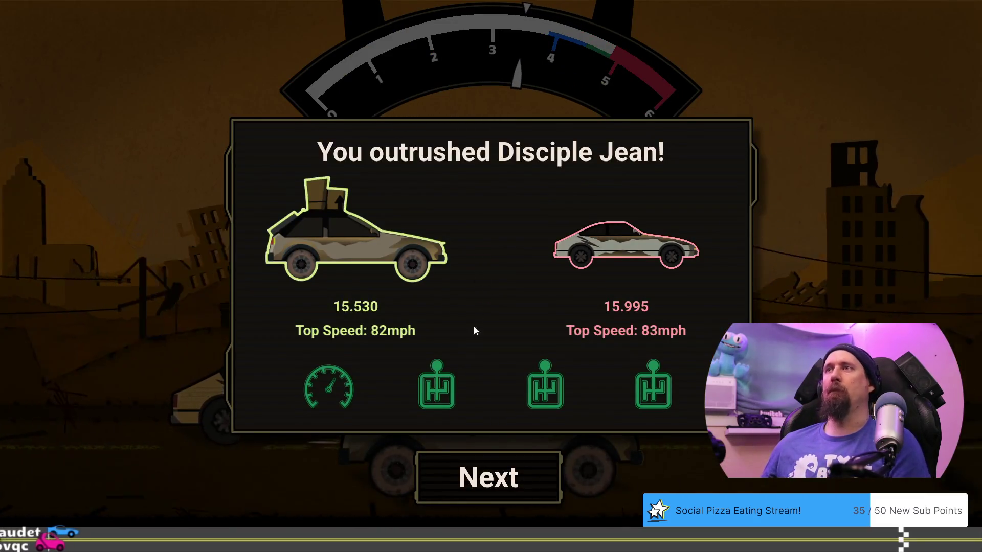
Claim the new vehicle won from Disciple Jean and view the Workshop car upgrades.
{"action": "left_click", "coordinate": [483, 475]}
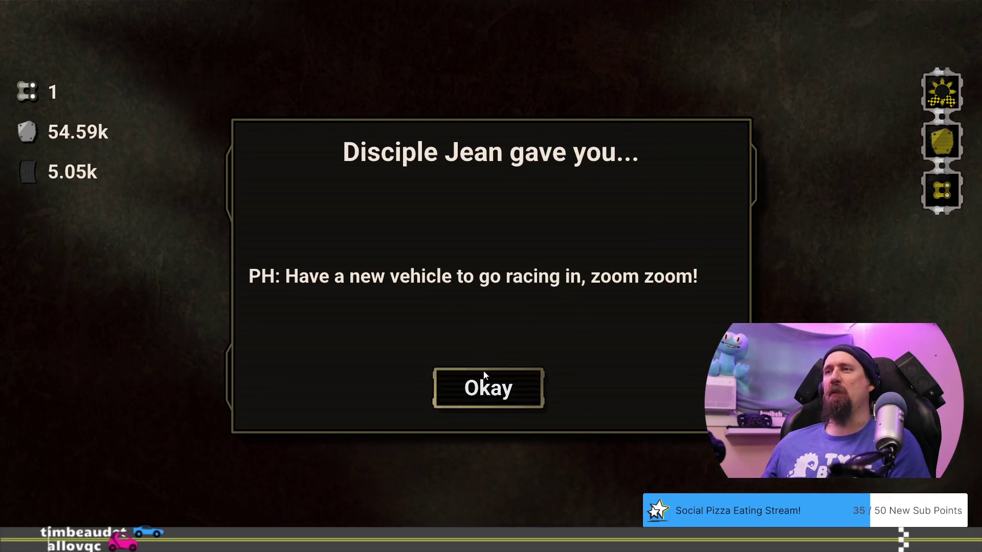
{"action": "left_click", "coordinate": [493, 389]}
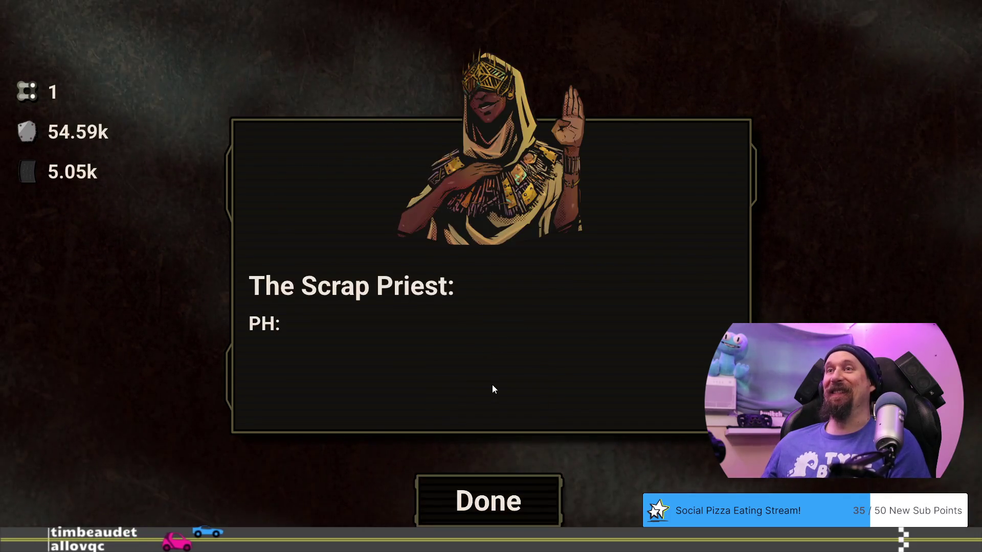
{"action": "left_click", "coordinate": [525, 501]}
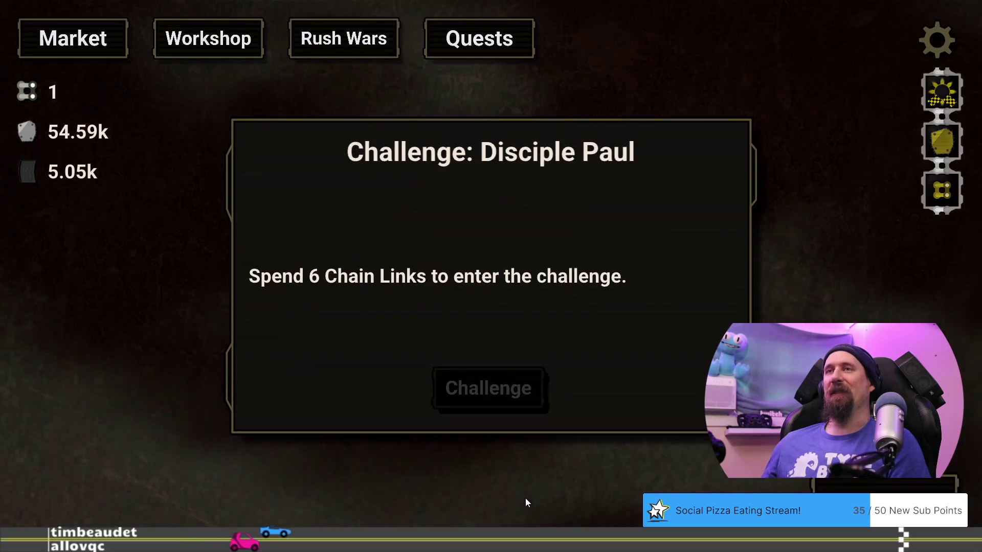
{"action": "left_click", "coordinate": [210, 51]}
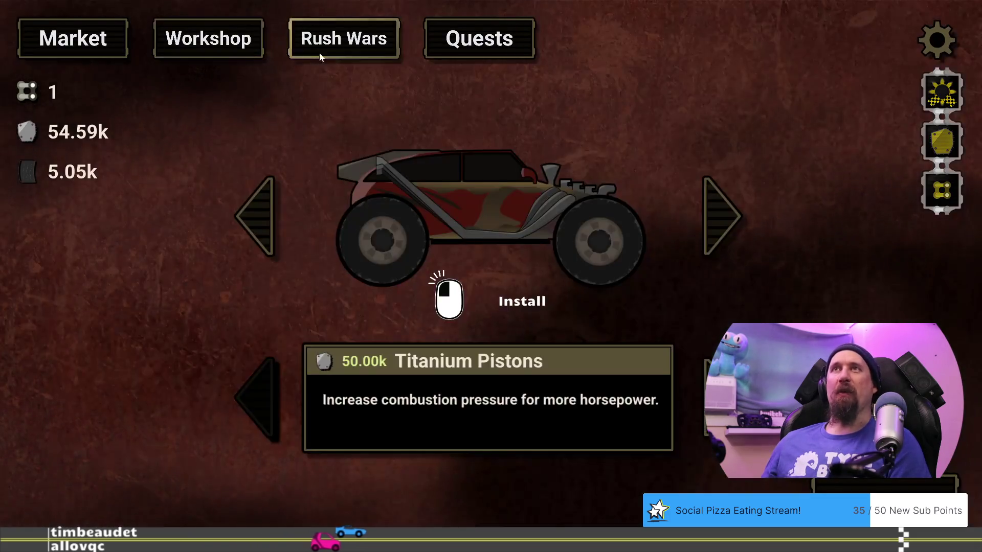
{"action": "left_click", "coordinate": [322, 55]}
{"action": "left_click", "coordinate": [201, 55]}
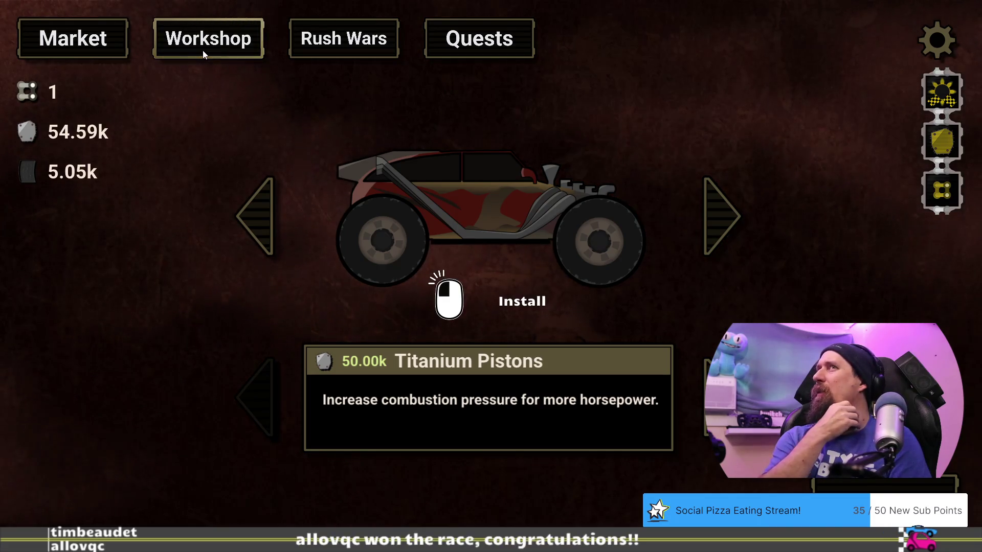
Check the Disciple Paul challenge, pan the Market upgrade tree, and bring the dialog file forward.
{"action": "left_click", "coordinate": [358, 49]}
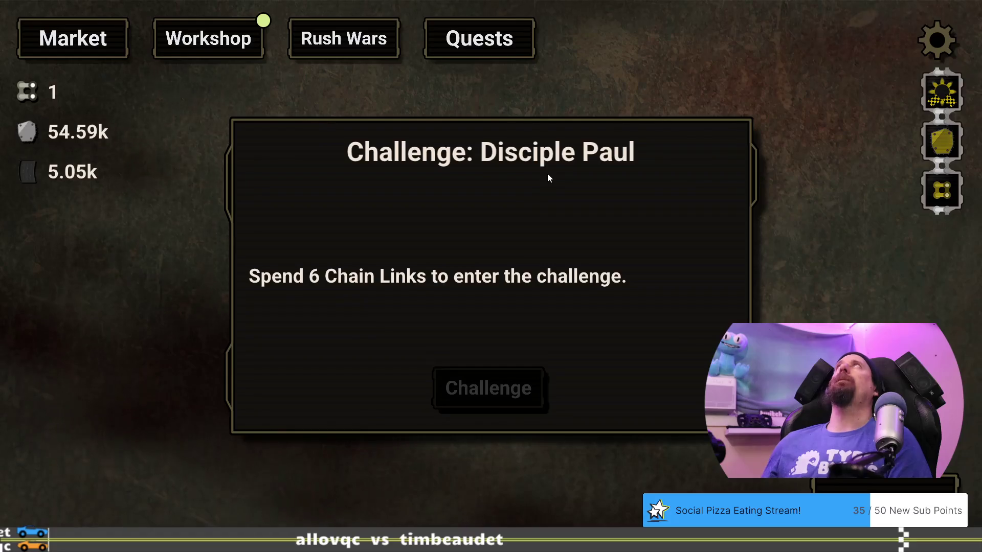
{"action": "left_click", "coordinate": [246, 40]}
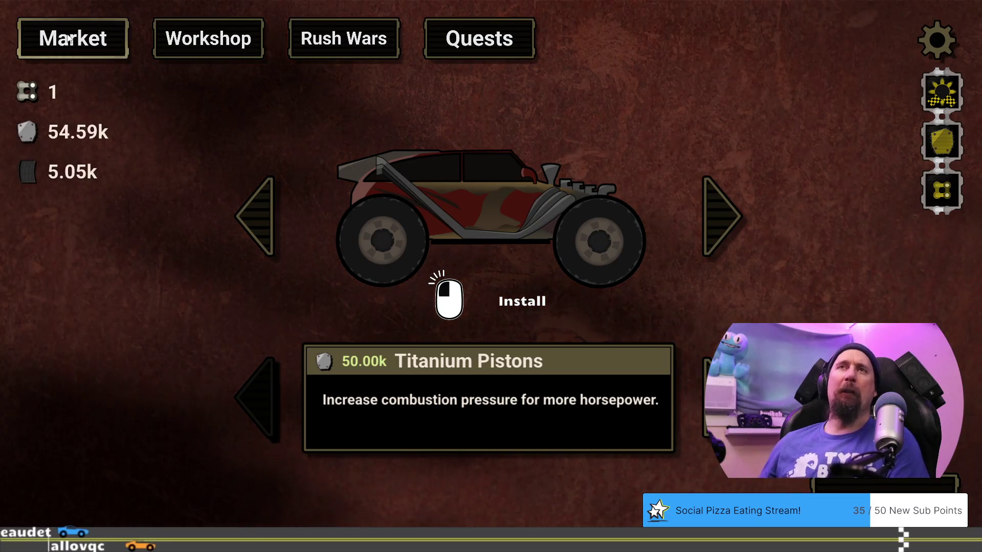
{"action": "left_click", "coordinate": [97, 42]}
{"action": "mouse_move", "coordinate": [497, 492]}
{"action": "left_mouse_down"}
{"action": "mouse_move", "coordinate": [520, 452]}
{"action": "mouse_move", "coordinate": [528, 492]}
{"action": "left_mouse_up"}
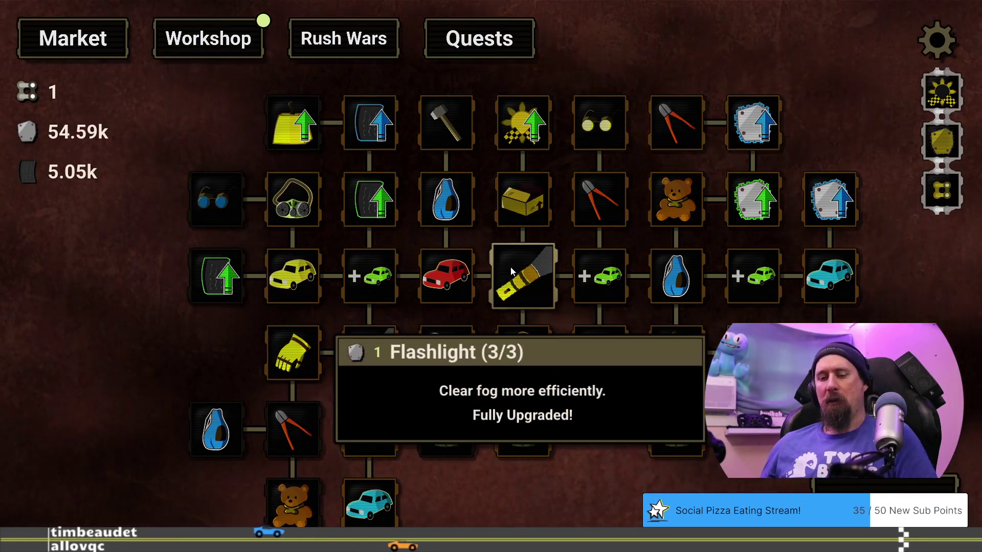
{"action": "key", "text": "super+Tab"}
{"action": "left_click", "coordinate": [359, 127]}
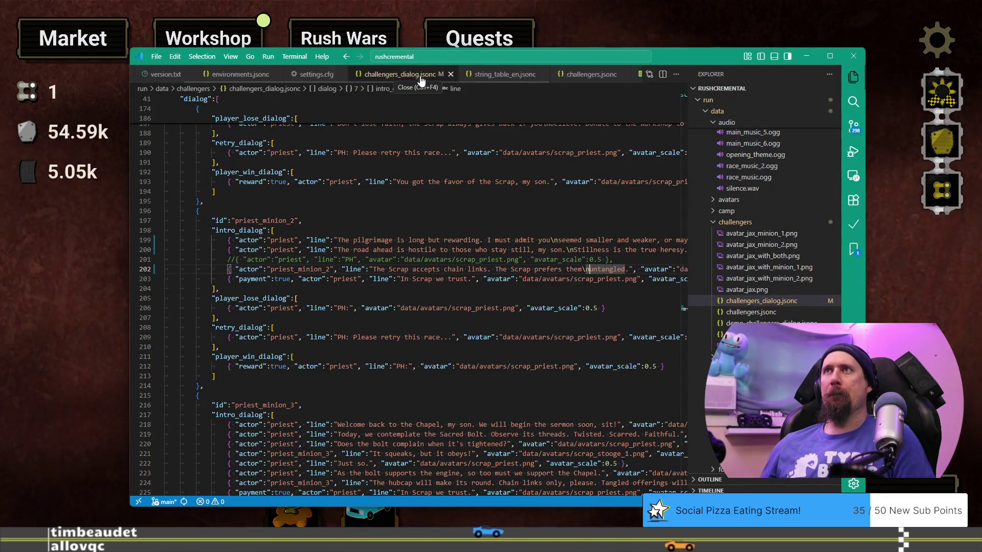
Switch to Visual Studio and open workshop_scene.cpp at the hatch upgrade costs.
{"action": "key", "text": "super+Tab"}
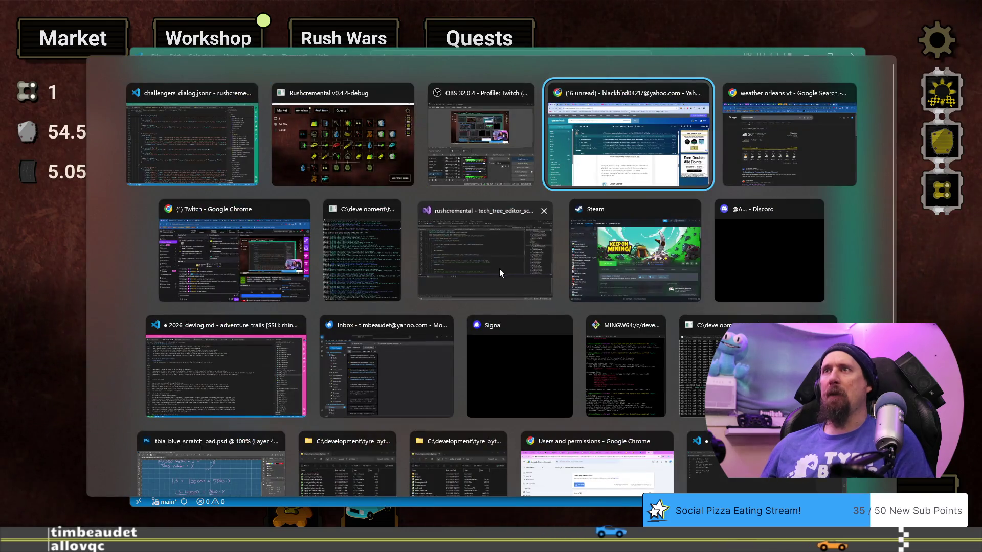
{"action": "left_click", "coordinate": [499, 269]}
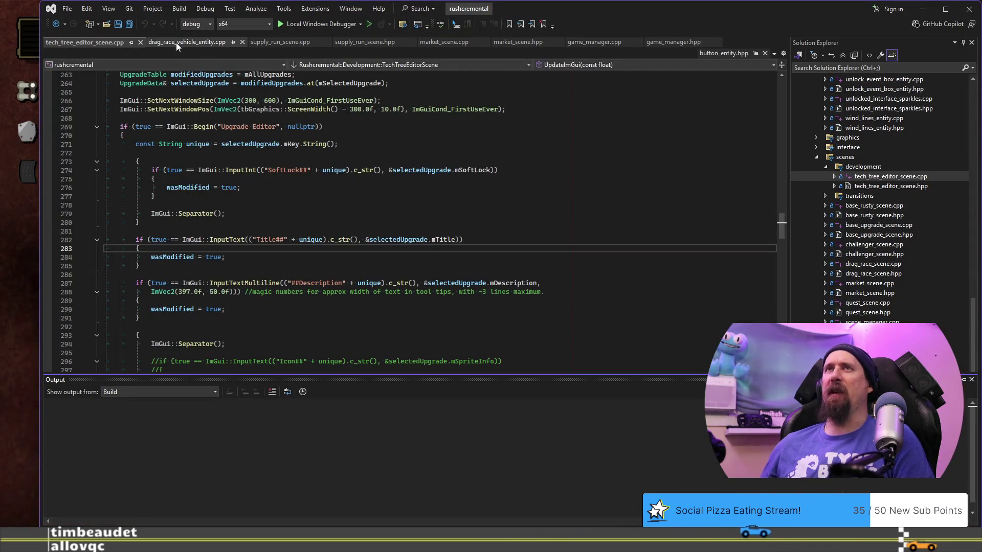
{"action": "left_click", "coordinate": [883, 245]}
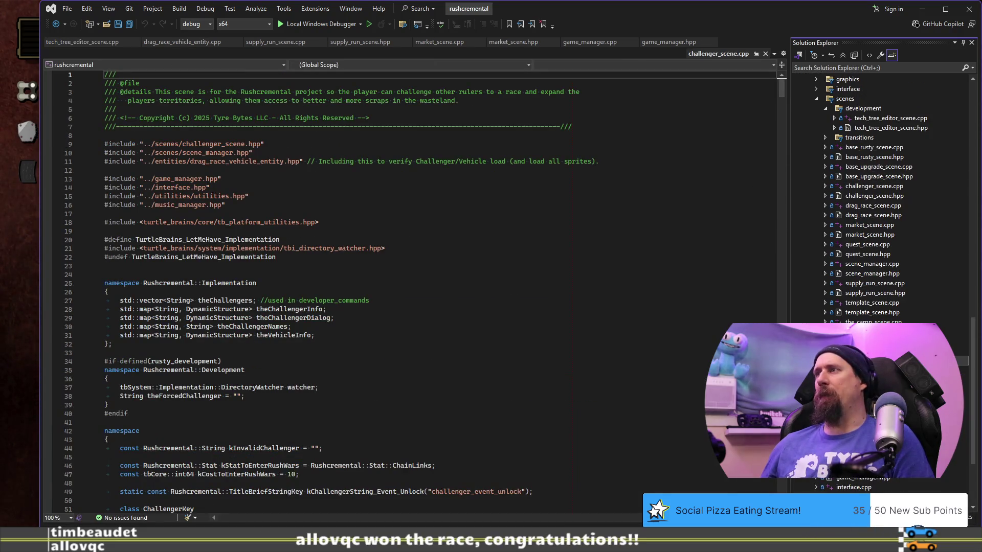
{"action": "double_click", "coordinate": [869, 361]}
{"action": "scroll", "coordinate": [448, 261], "scroll_direction": "down", "scroll_amount": 17}
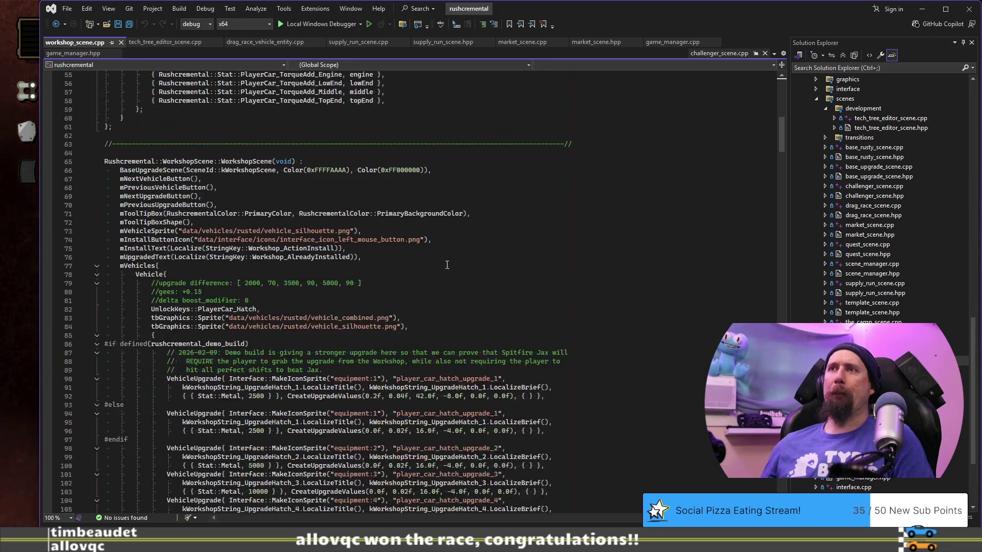
{"action": "scroll", "coordinate": [403, 301], "scroll_direction": "down", "scroll_amount": 8}
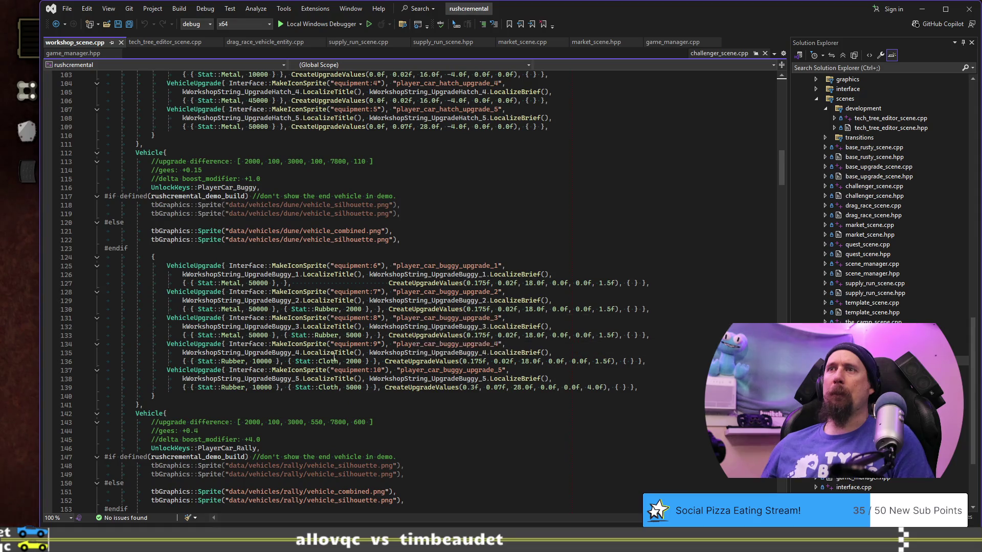
{"action": "scroll", "coordinate": [350, 376], "scroll_direction": "up", "scroll_amount": 6}
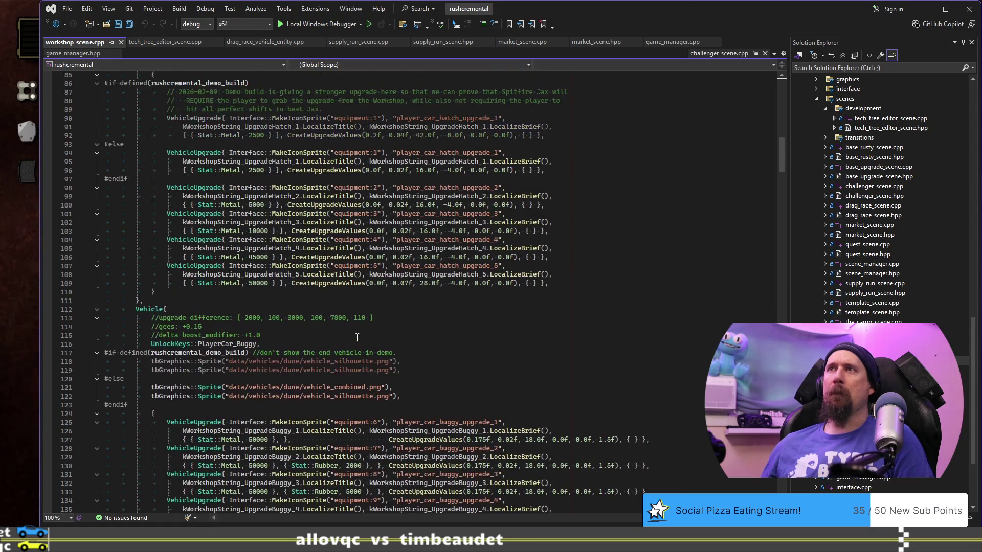
Set the fourth and fifth hatch upgrades' metal costs to 50000 and 250000, and save.
{"action": "left_click", "coordinate": [249, 257]}
{"action": "key", "text": "Delete"}
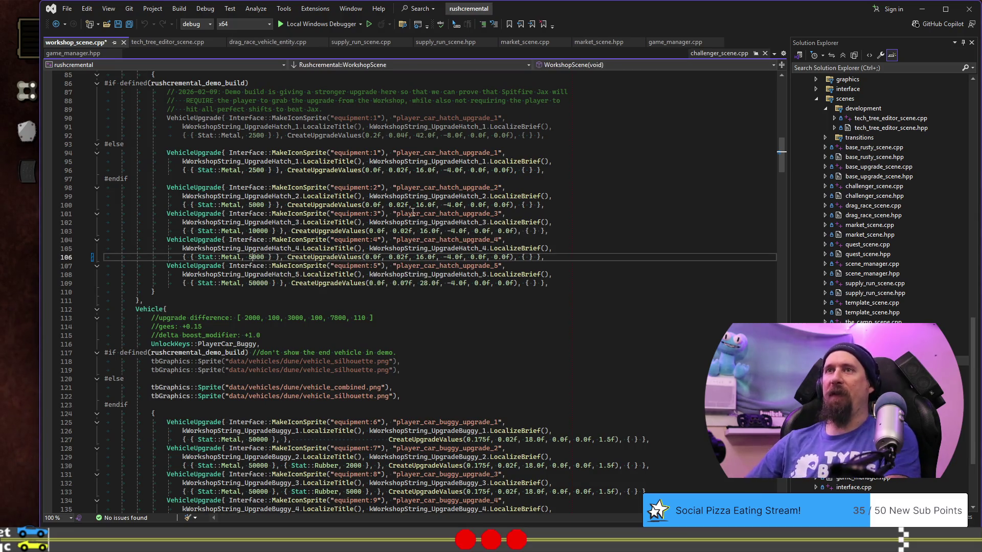
{"action": "type", "text": "0"}
{"action": "key", "text": "Down"}
{"action": "key", "text": "Down"}
{"action": "key", "text": "Down"}
{"action": "key", "text": "Left"}
{"action": "key", "text": "Left"}
{"action": "type", "text": "2"}
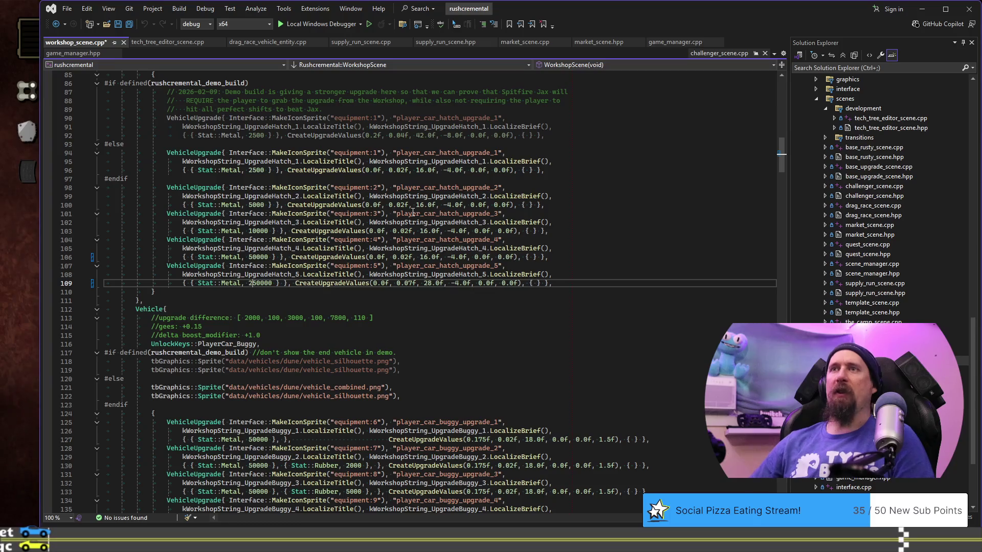
{"action": "key", "text": "ctrl+s"}
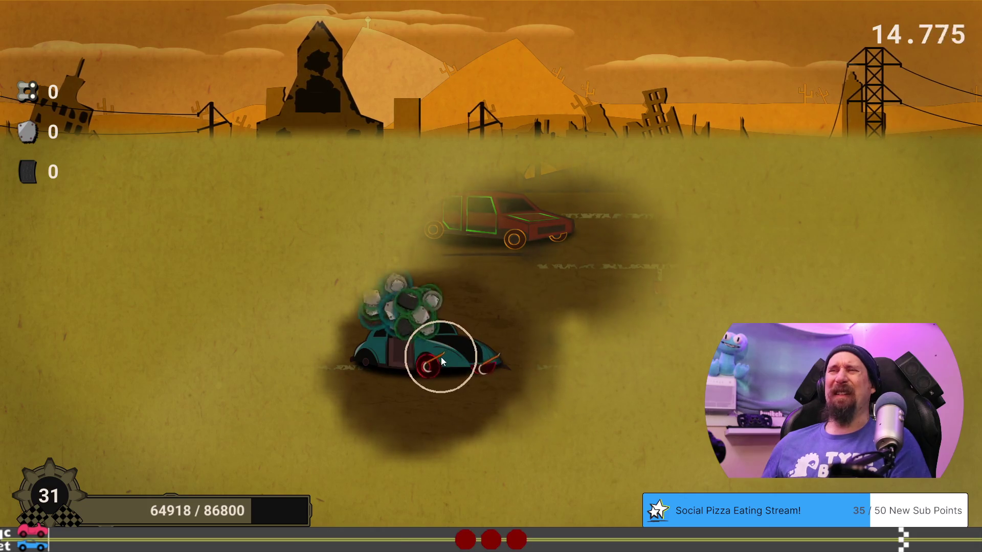
Scavenge scrap from the wrecked car until the supply run ends, then go to the Market.
{"action": "mouse_move", "coordinate": [440, 357]}
{"action": "left_mouse_down"}
{"action": "mouse_move", "coordinate": [463, 372]}
{"action": "mouse_move", "coordinate": [450, 383]}
{"action": "mouse_move", "coordinate": [342, 394]}
{"action": "mouse_move", "coordinate": [502, 383]}
{"action": "mouse_move", "coordinate": [429, 388]}
{"action": "mouse_move", "coordinate": [502, 305]}
{"action": "mouse_move", "coordinate": [477, 228]}
{"action": "mouse_move", "coordinate": [550, 250]}
{"action": "mouse_move", "coordinate": [410, 253]}
{"action": "mouse_move", "coordinate": [578, 261]}
{"action": "mouse_move", "coordinate": [397, 253]}
{"action": "mouse_move", "coordinate": [205, 413]}
{"action": "mouse_move", "coordinate": [240, 446]}
{"action": "mouse_move", "coordinate": [248, 238]}
{"action": "mouse_move", "coordinate": [232, 228]}
{"action": "mouse_move", "coordinate": [275, 226]}
{"action": "mouse_move", "coordinate": [216, 259]}
{"action": "mouse_move", "coordinate": [296, 264]}
{"action": "mouse_move", "coordinate": [275, 259]}
{"action": "left_mouse_up"}
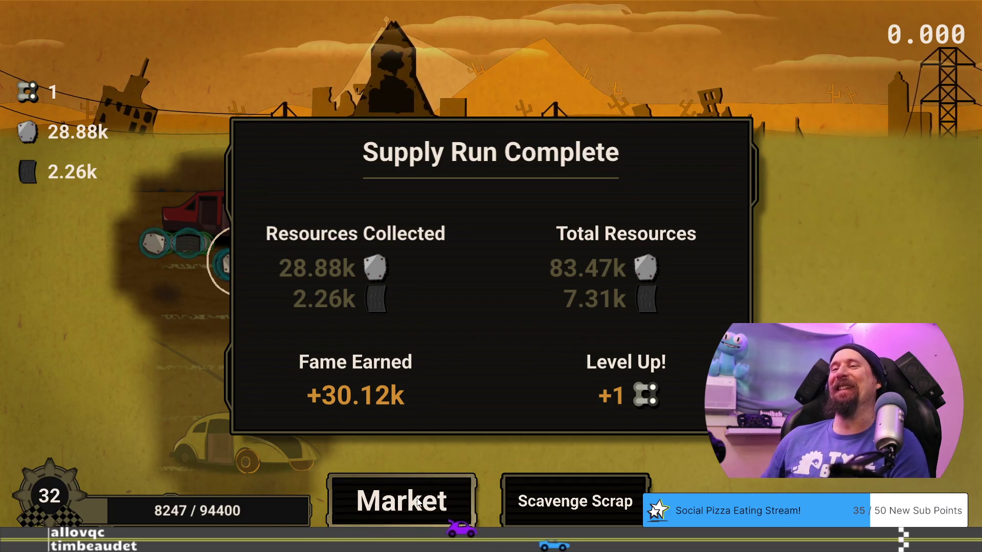
{"action": "left_click", "coordinate": [418, 501]}
Run another supply run and return to the Market with 108.07k and 8.99k totals.
{"action": "mouse_move", "coordinate": [563, 471]}
{"action": "left_mouse_down"}
{"action": "mouse_move", "coordinate": [536, 430]}
{"action": "mouse_move", "coordinate": [535, 455]}
{"action": "left_mouse_up"}
{"action": "key", "text": "space"}
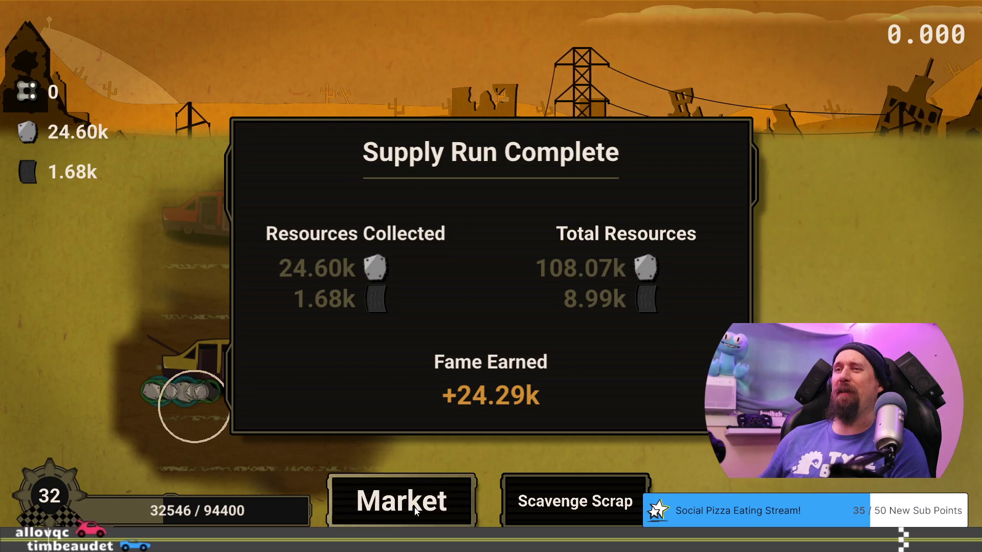
{"action": "left_click", "coordinate": [403, 497]}
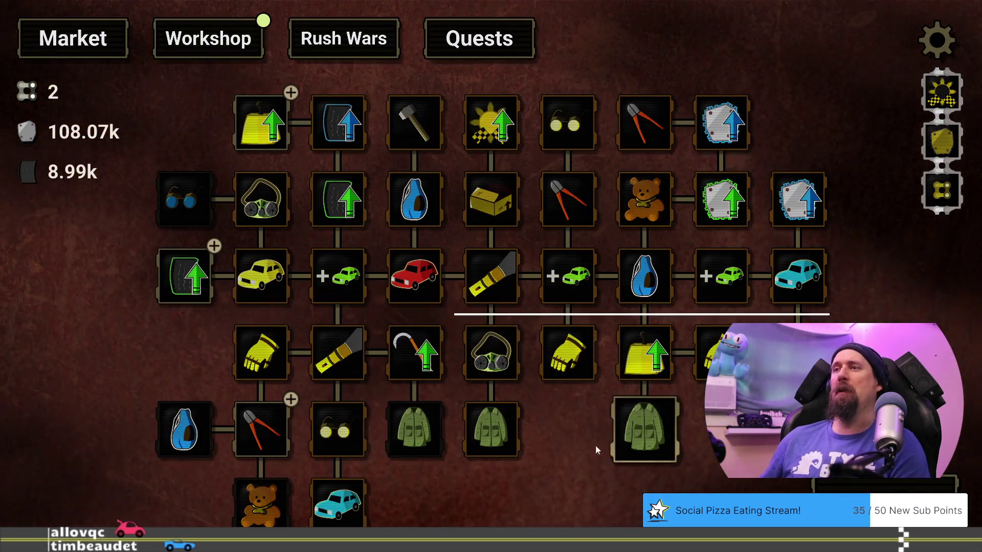
Upgrade Dismantler to level 2 and begin a new supply run.
{"action": "left_click_drag", "start_coordinate": [422, 487], "coordinate": [465, 466]}
{"action": "left_click", "coordinate": [302, 408]}
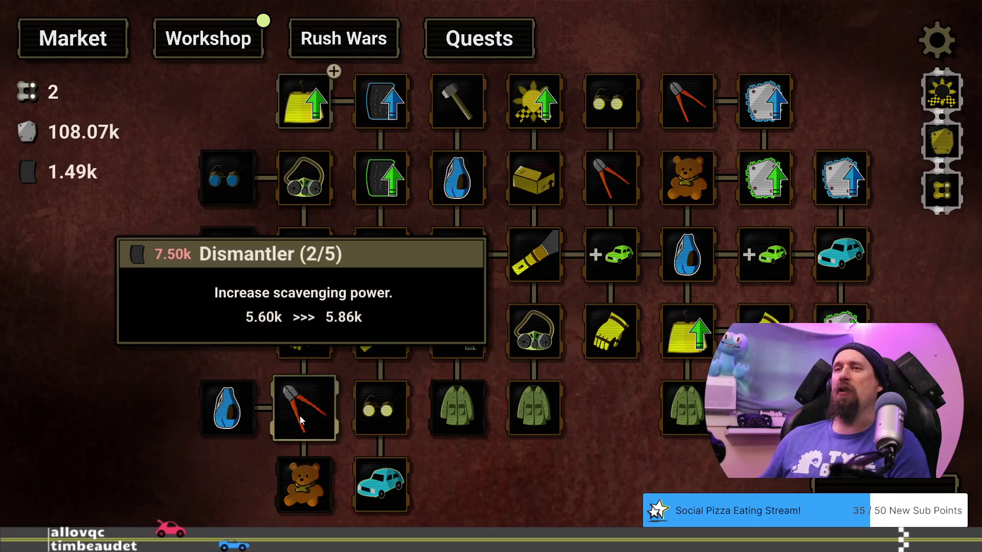
{"action": "key", "text": "space"}
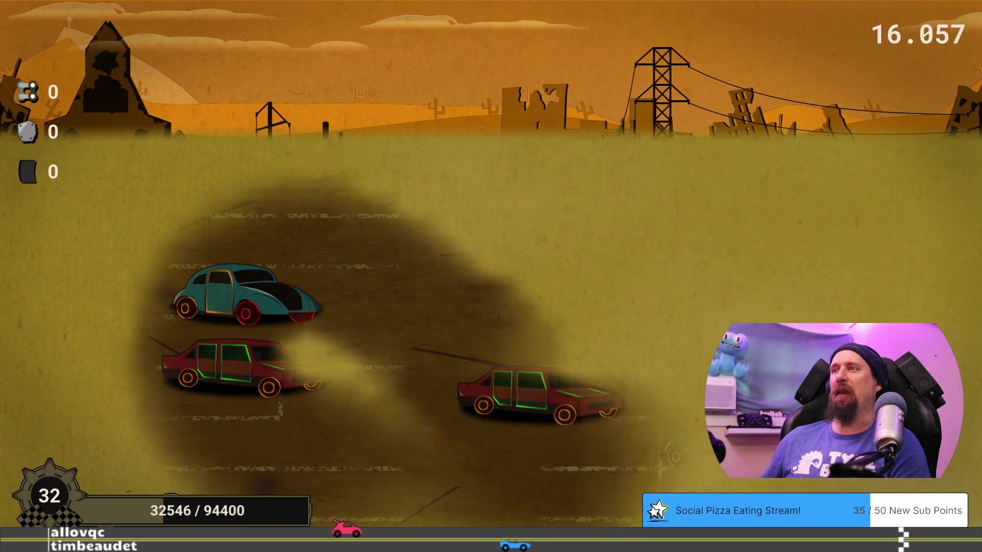
Strip the red car and green beetle for salvage, then return to the upgrade tree holding 136.63k.
{"action": "left_click", "coordinate": [726, 293]}
{"action": "left_click", "coordinate": [725, 294]}
{"action": "left_click", "coordinate": [725, 294]}
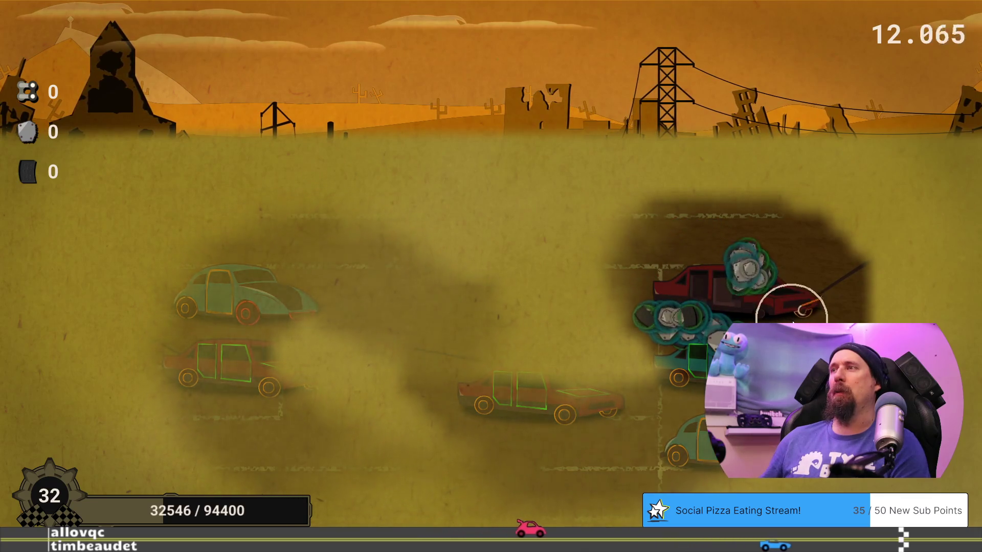
{"action": "left_click", "coordinate": [803, 311]}
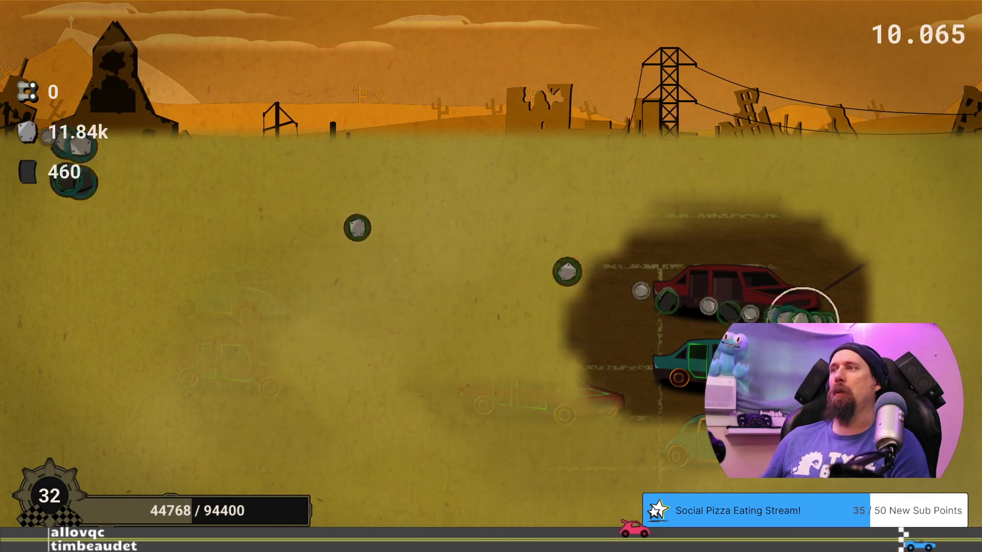
{"action": "left_click", "coordinate": [736, 291]}
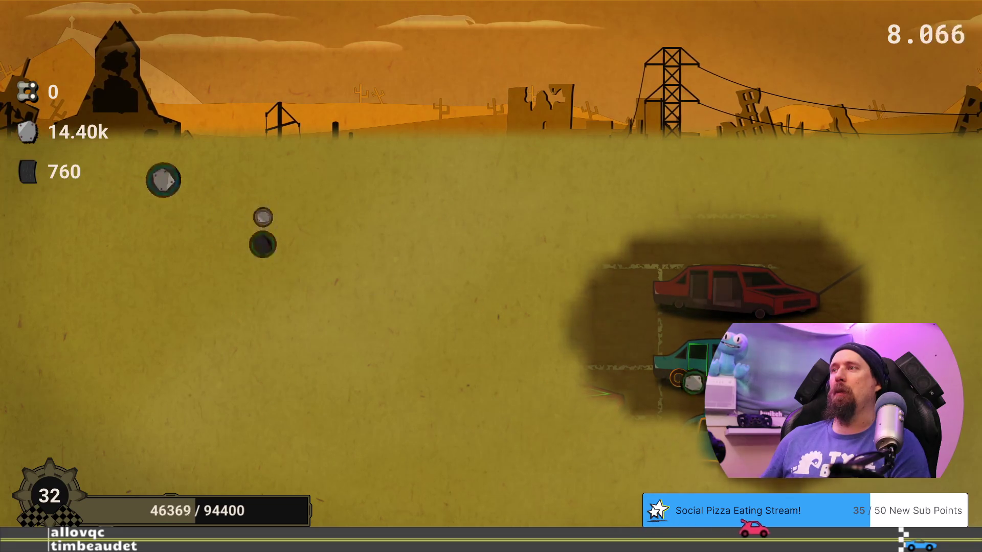
{"action": "left_click", "coordinate": [715, 460]}
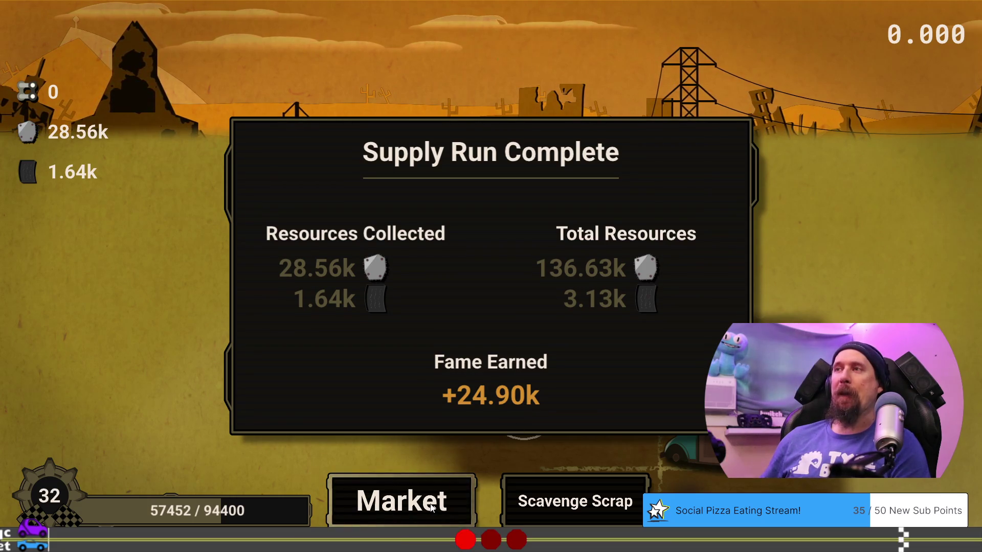
{"action": "left_click", "coordinate": [431, 505]}
{"action": "mouse_move", "coordinate": [513, 482]}
{"action": "left_mouse_down"}
{"action": "mouse_move", "coordinate": [555, 440]}
{"action": "mouse_move", "coordinate": [548, 465]}
{"action": "left_mouse_up"}
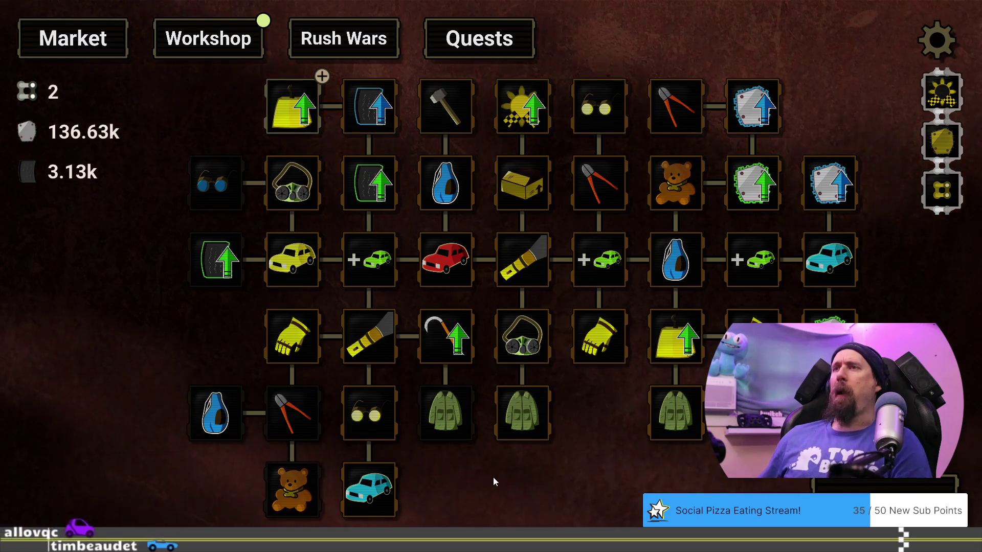
Run again, scrapping the red car's parts and teal car's doors, ending with 153.43k metal.
{"action": "left_click_drag", "start_coordinate": [497, 481], "coordinate": [496, 470]}
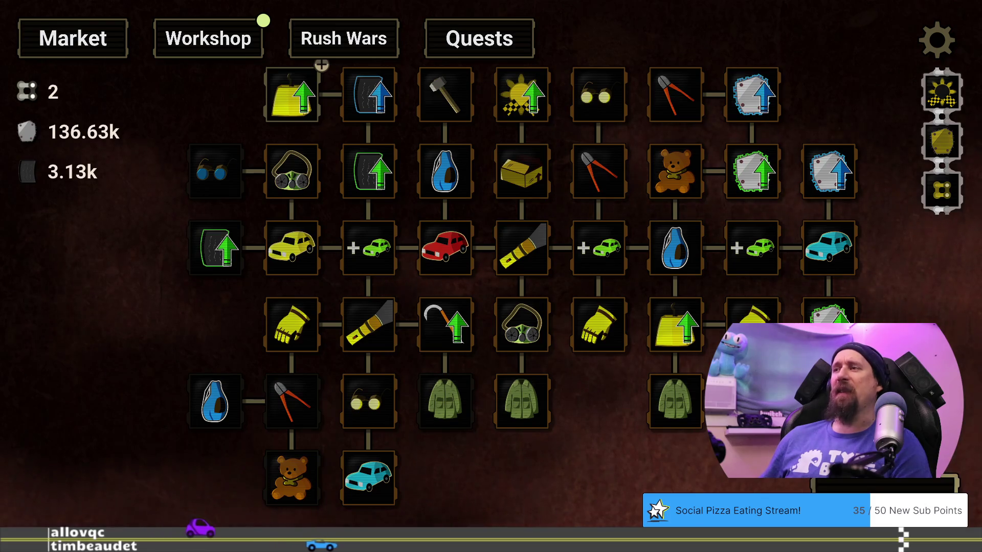
{"action": "key", "text": "space"}
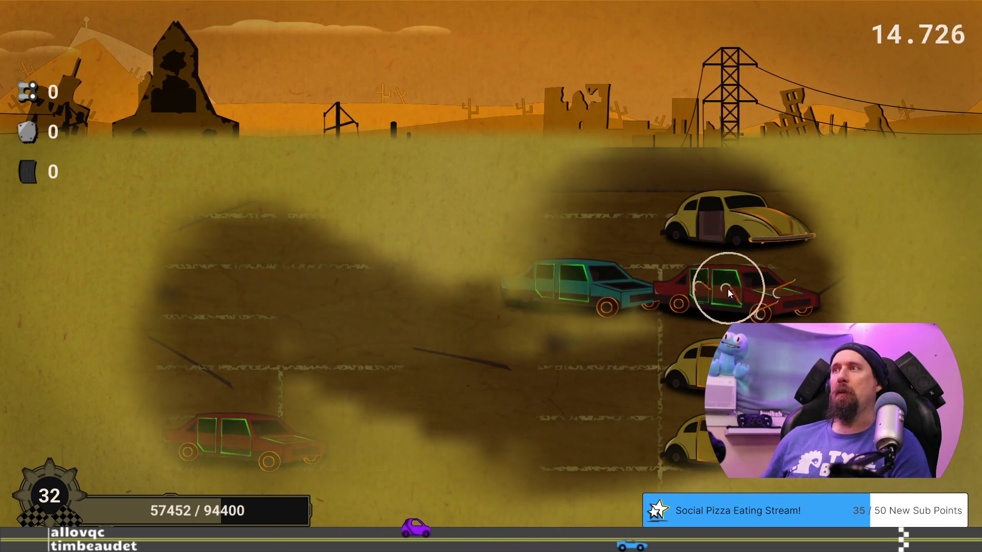
{"action": "left_click", "coordinate": [722, 290]}
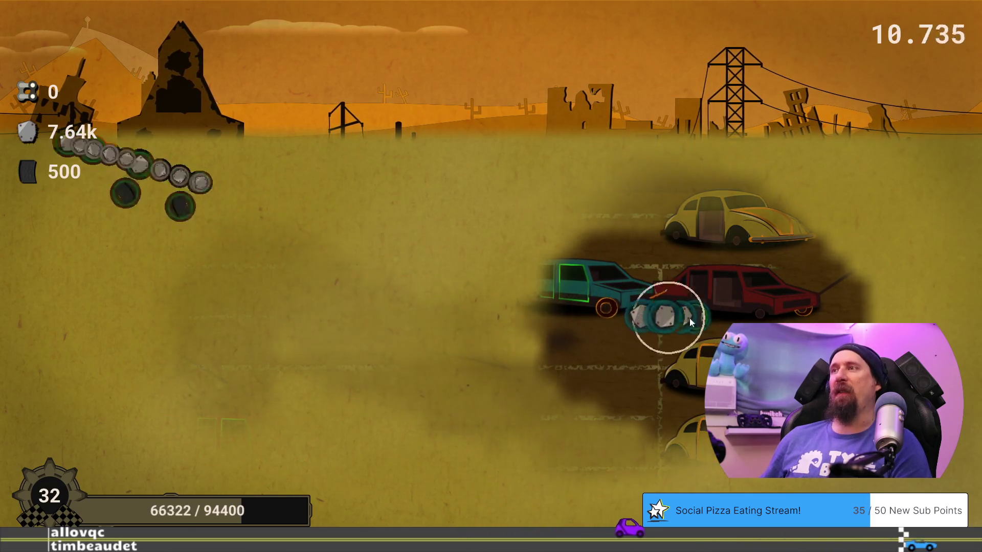
{"action": "left_click", "coordinate": [596, 290]}
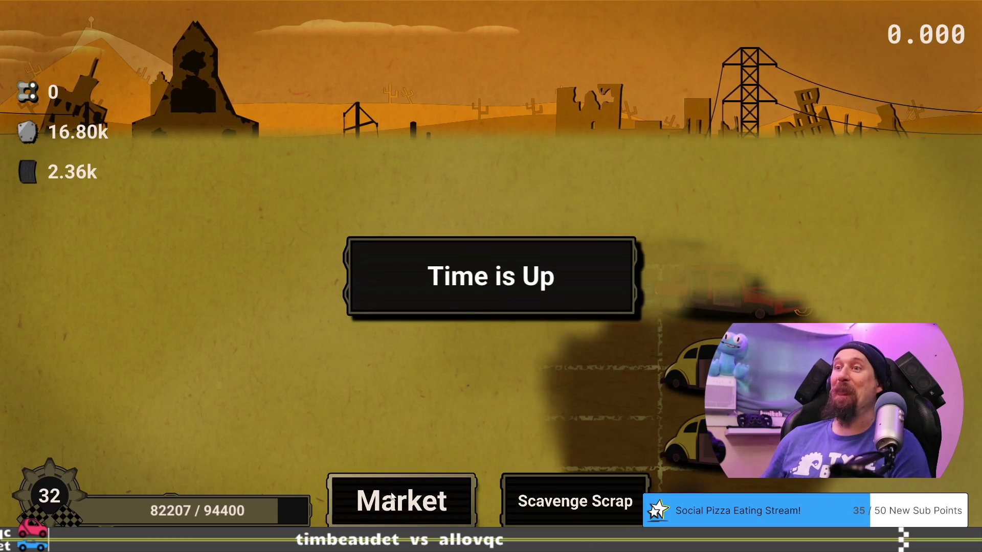
{"action": "left_click", "coordinate": [404, 498]}
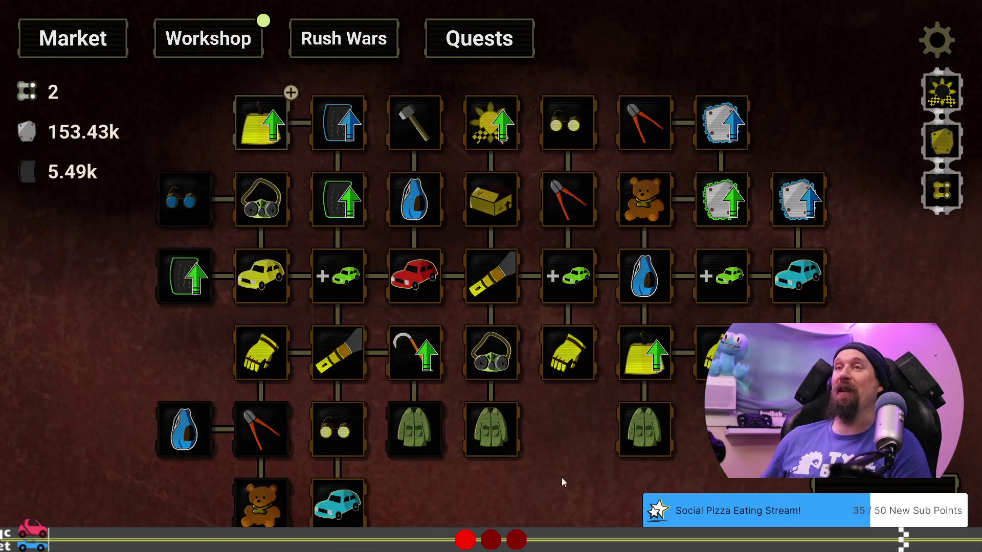
Sweep the scavenge circle over the teal and yellow cars, then go to the tree showing 171.99k.
{"action": "left_click_drag", "start_coordinate": [566, 453], "coordinate": [660, 403]}
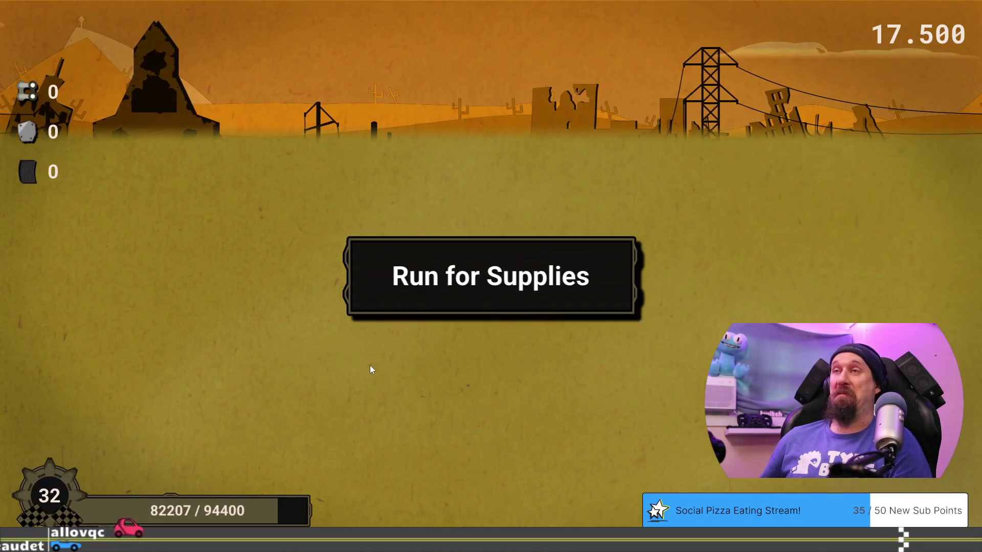
{"action": "mouse_move", "coordinate": [352, 335]}
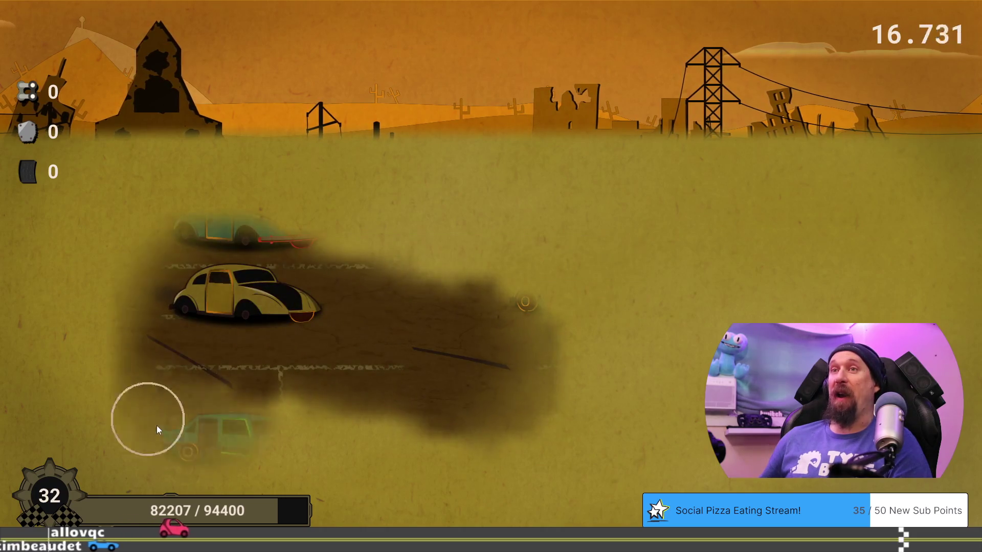
{"action": "mouse_move", "coordinate": [256, 226]}
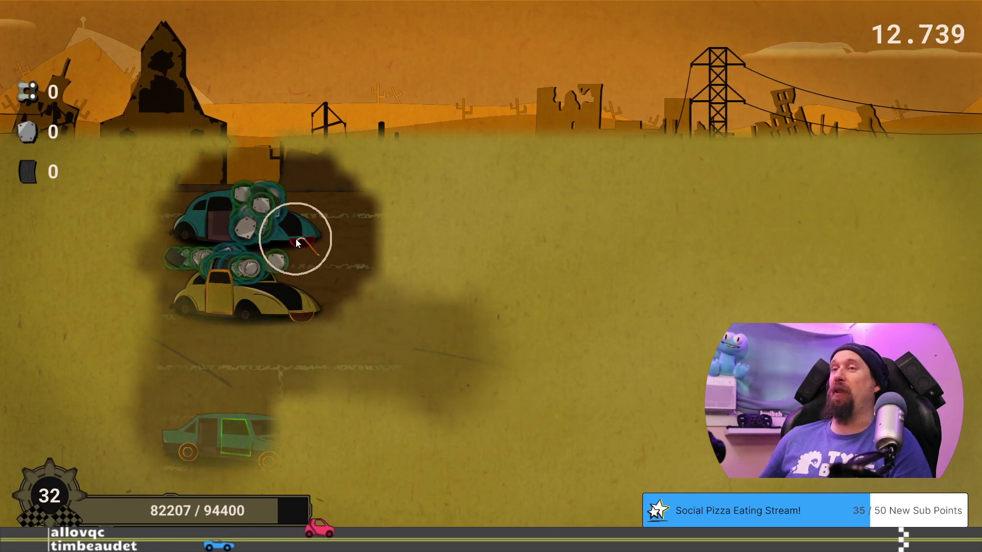
{"action": "mouse_move", "coordinate": [299, 251]}
{"action": "mouse_move", "coordinate": [167, 256]}
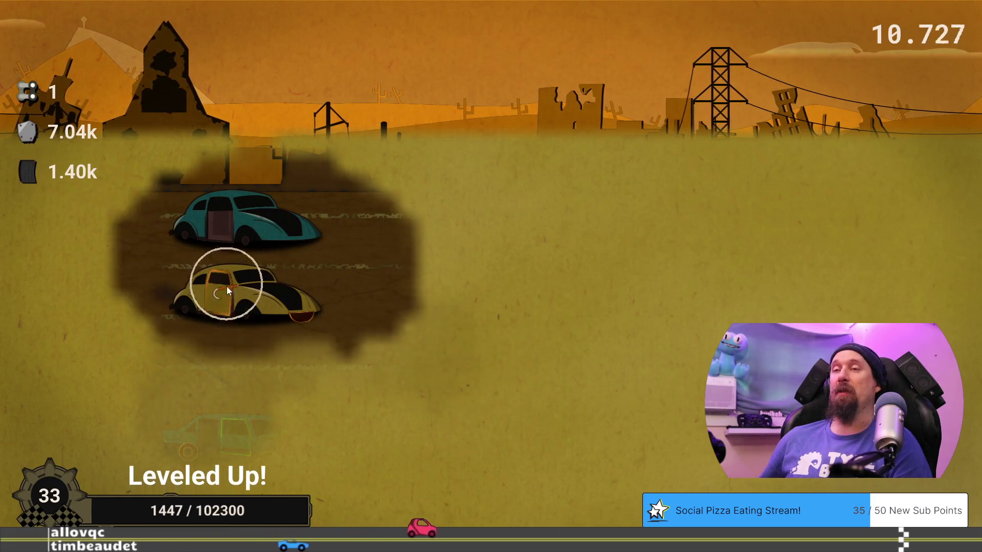
{"action": "mouse_move", "coordinate": [268, 297]}
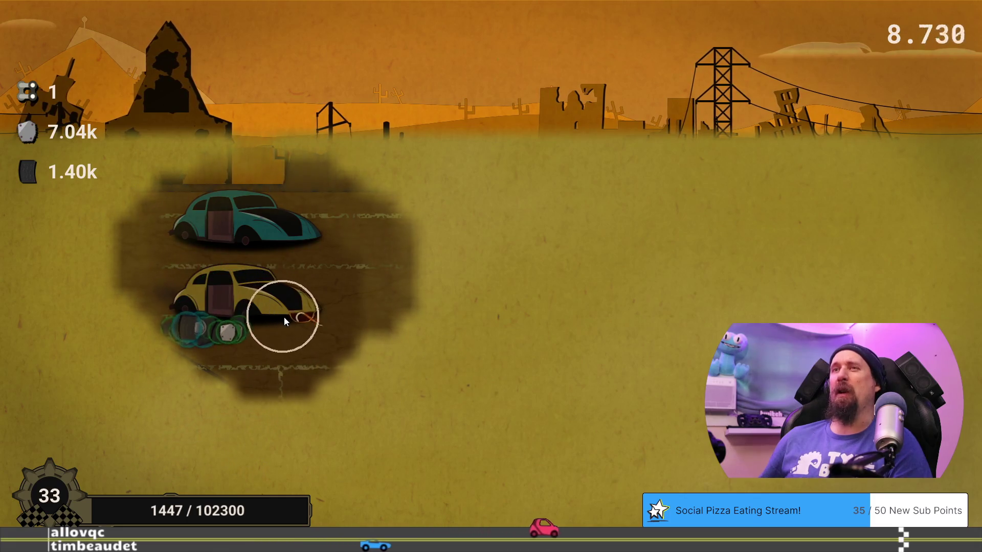
{"action": "mouse_move", "coordinate": [167, 333]}
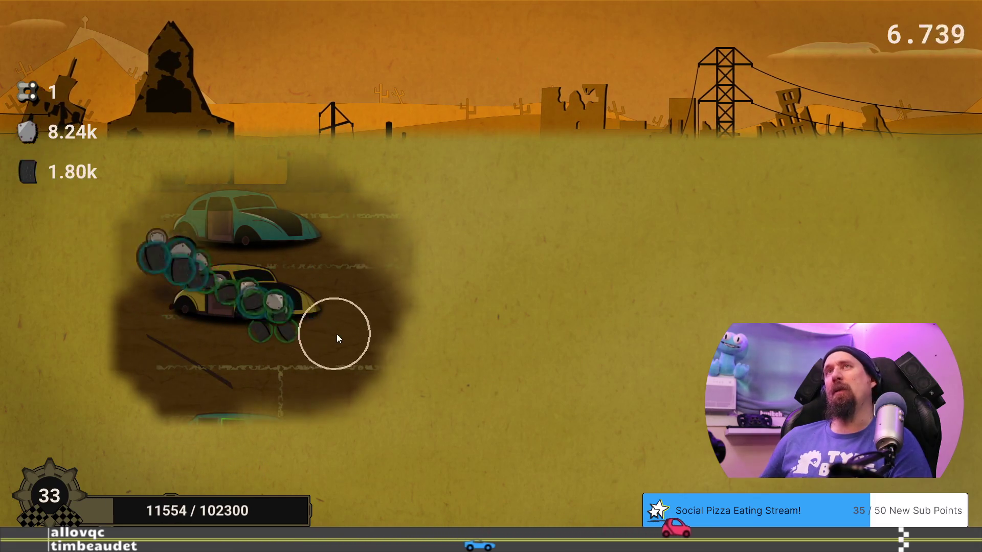
{"action": "mouse_move", "coordinate": [228, 438]}
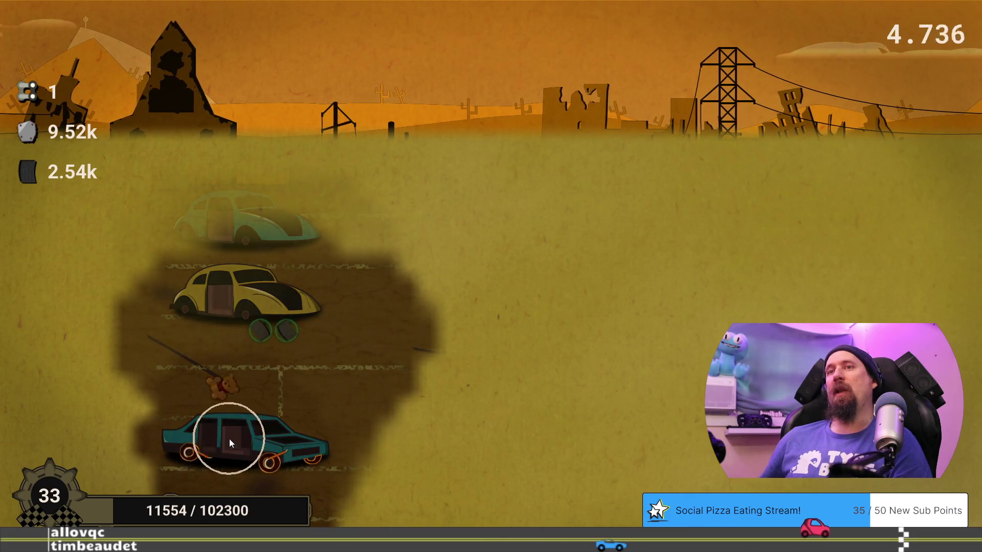
{"action": "mouse_move", "coordinate": [302, 460]}
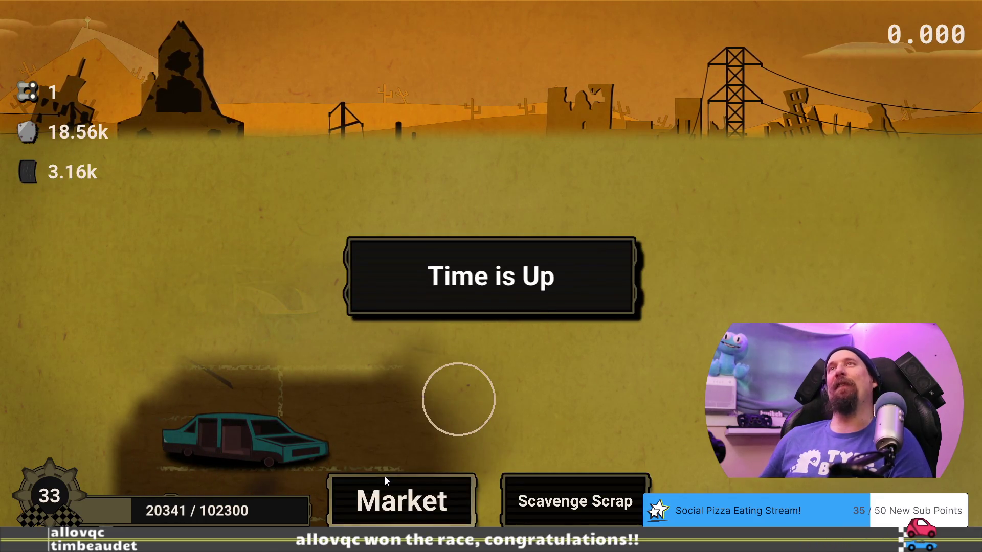
{"action": "left_click", "coordinate": [397, 506]}
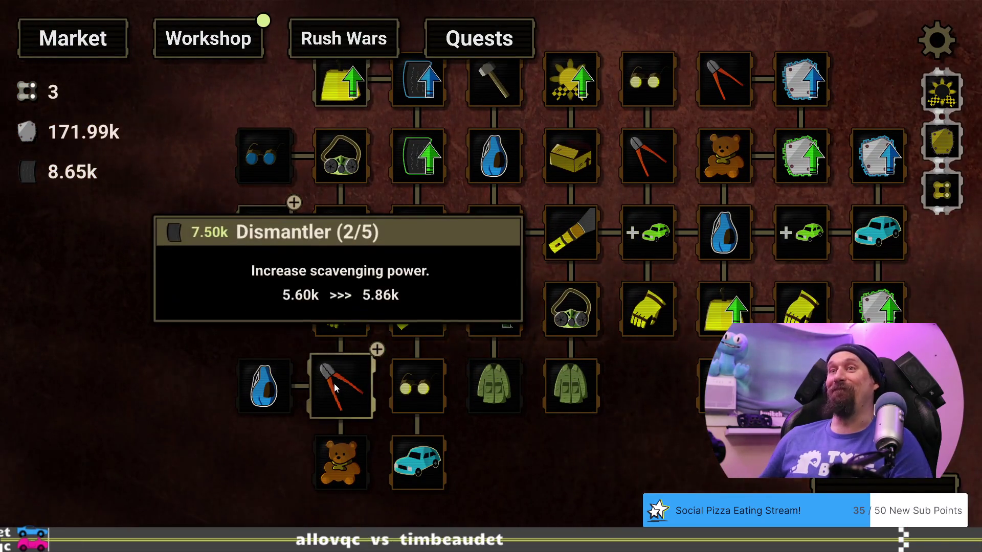
Upgrade Dismantler to 3/5 and save the profile as slow.dat in the developer terminal.
{"action": "left_click", "coordinate": [333, 383]}
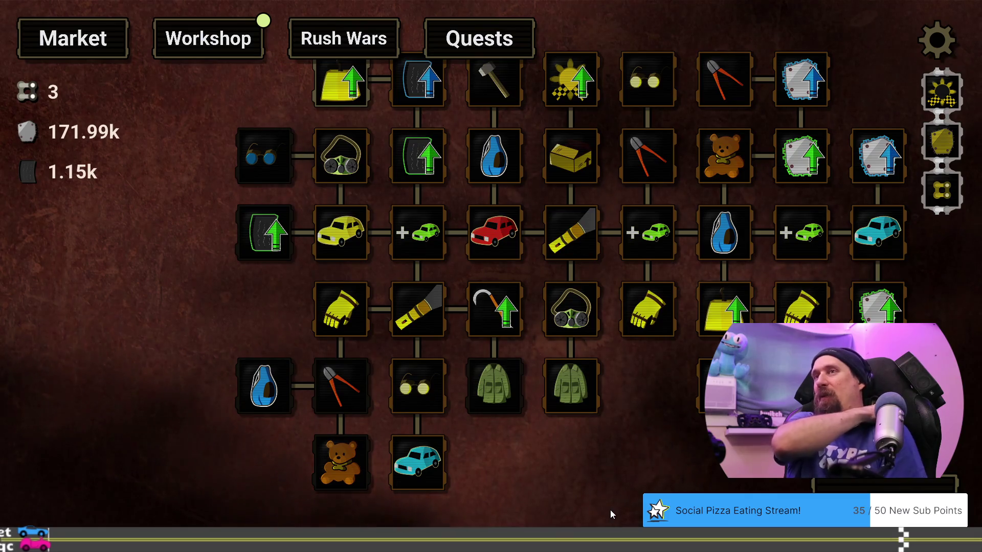
{"action": "key", "text": "grave"}
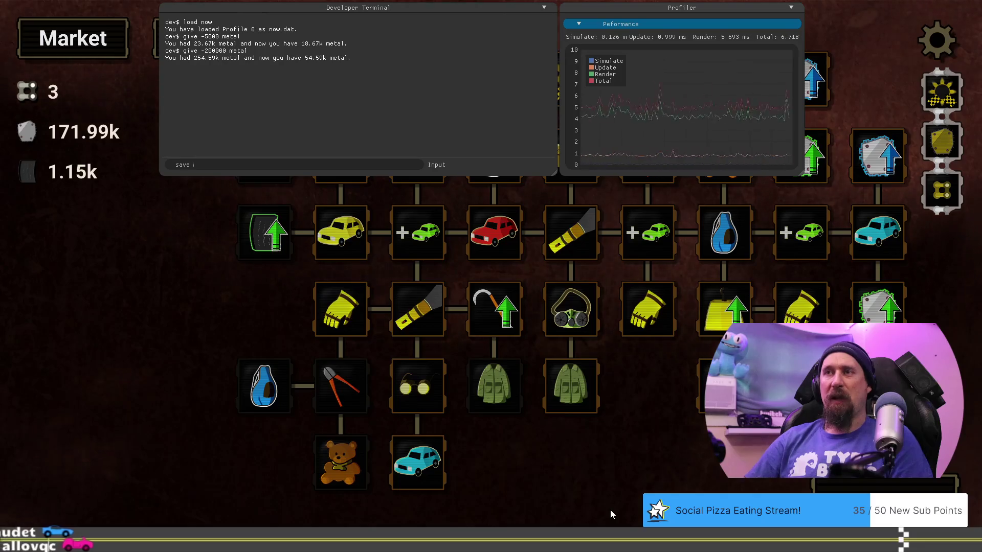
{"action": "type", "text": "par"}
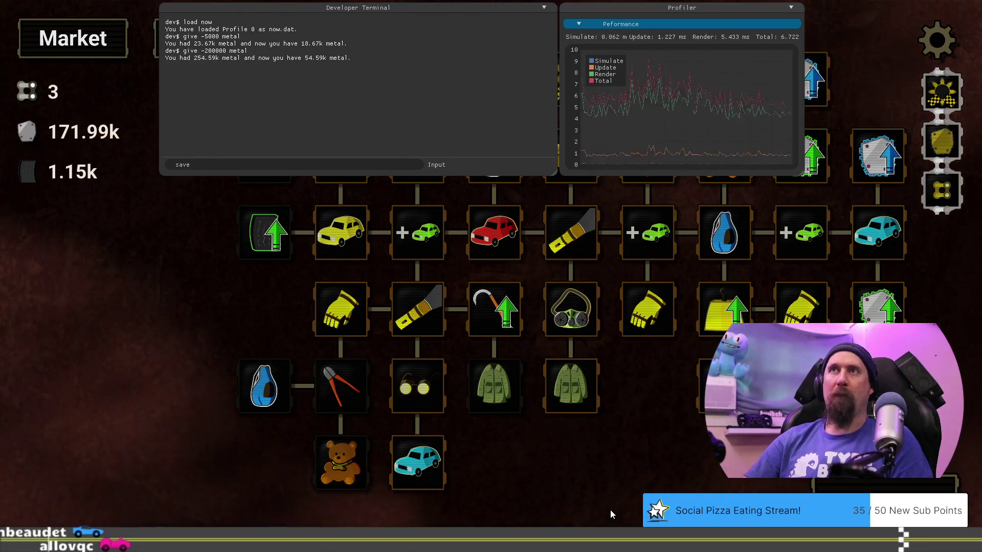
{"action": "key", "text": "BackSpace"}
{"action": "key", "text": "BackSpace"}
{"action": "key", "text": "BackSpace"}
{"action": "type", "text": "sl"}
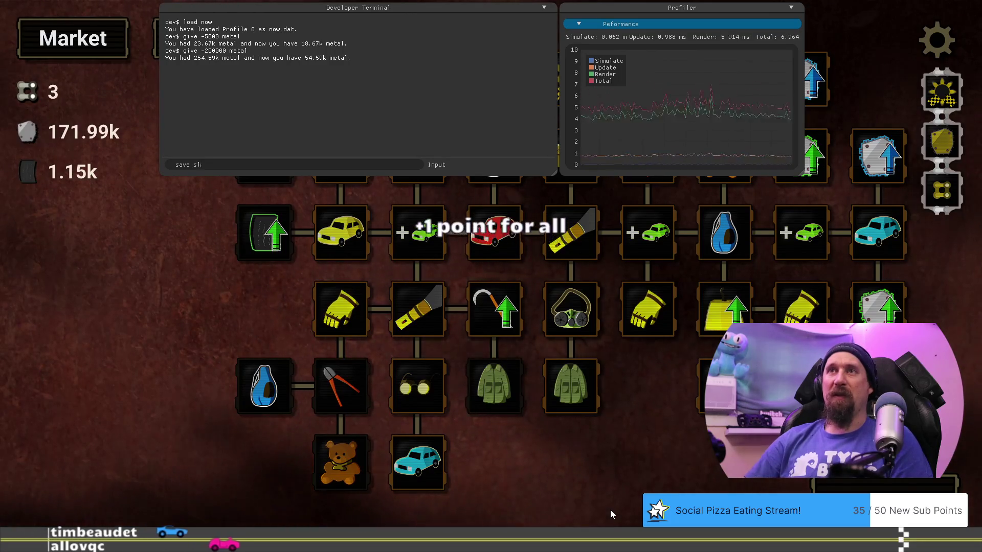
{"action": "type", "text": "ow"}
{"action": "key", "text": "Return"}
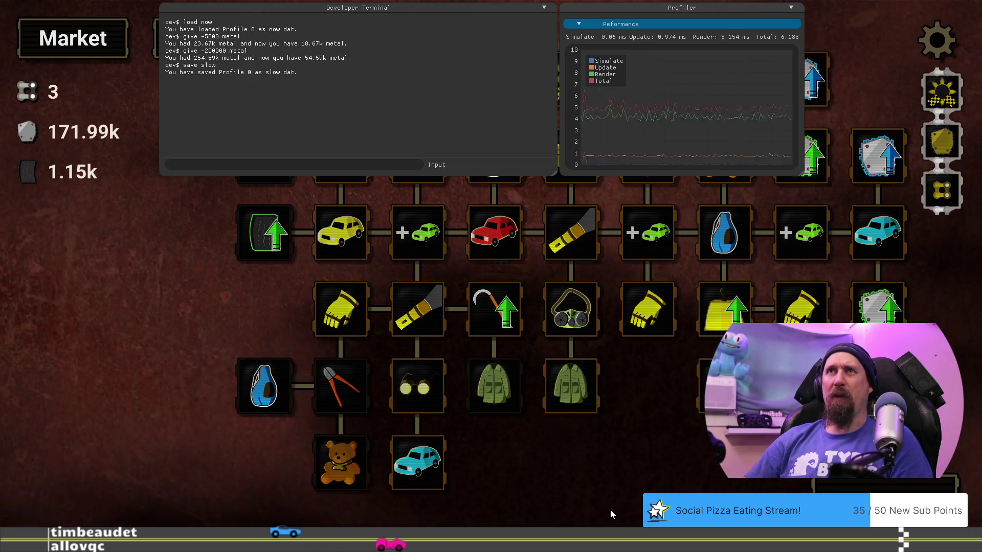
List all available stat names with 'get --list' and scroll up through them.
{"action": "type", "text": "git --list"}
{"action": "key", "text": "Return"}
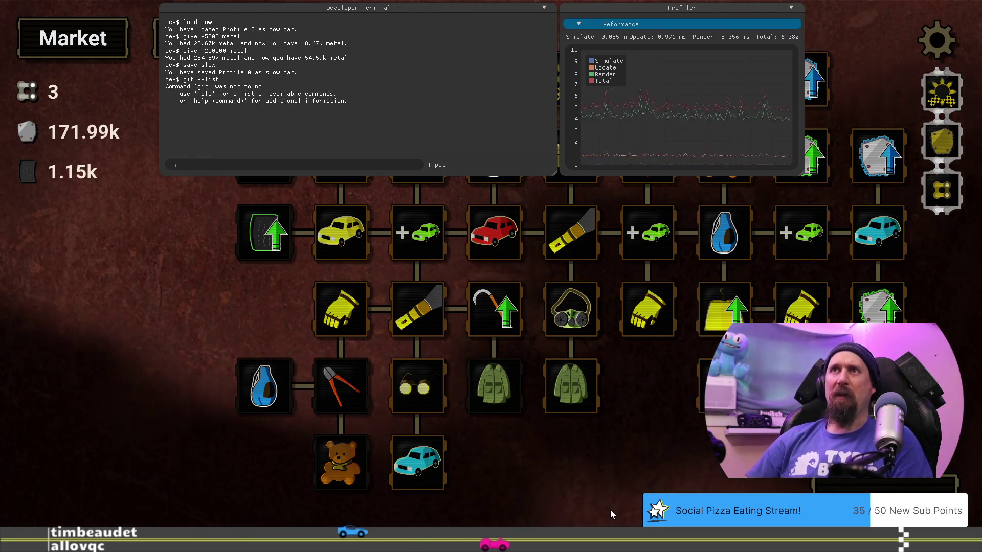
{"action": "type", "text": "get"}
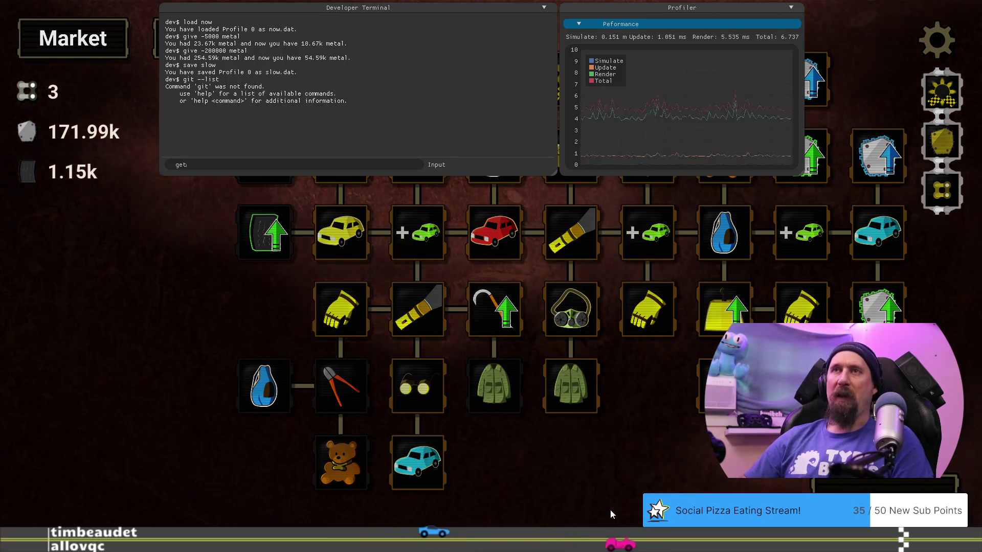
{"action": "type", "text": " --list"}
{"action": "key", "text": "Return"}
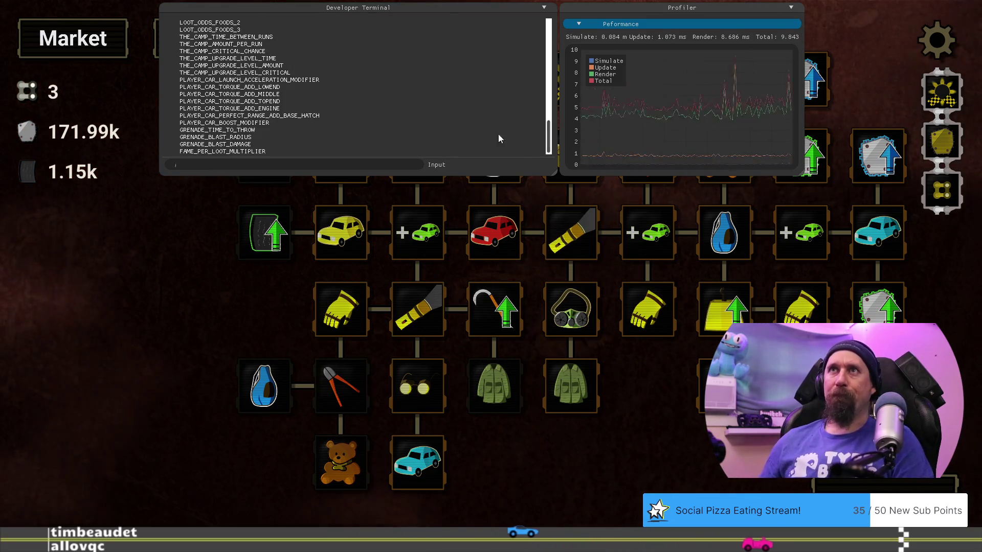
{"action": "scroll", "coordinate": [307, 75], "scroll_direction": "up", "scroll_amount": 10}
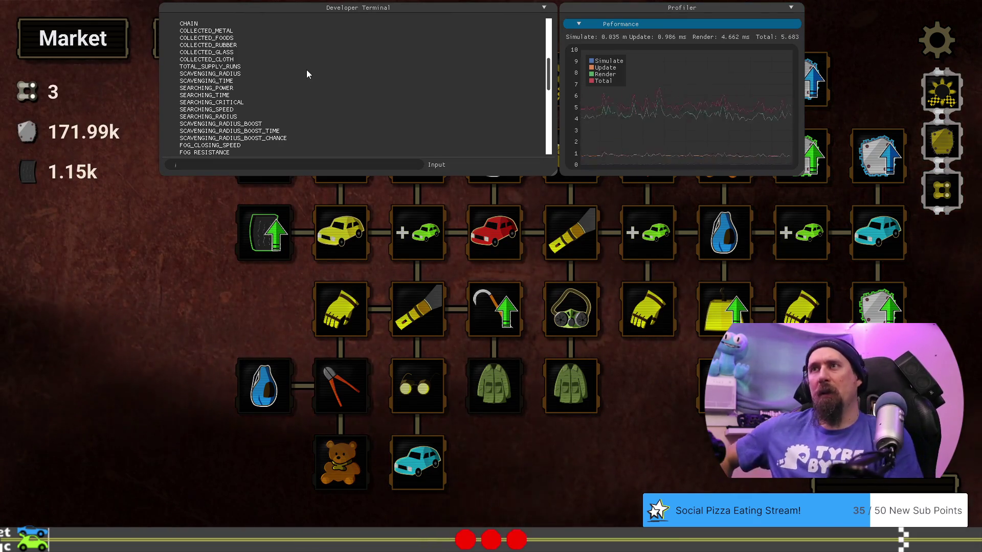
{"action": "mouse_move", "coordinate": [320, 162]}
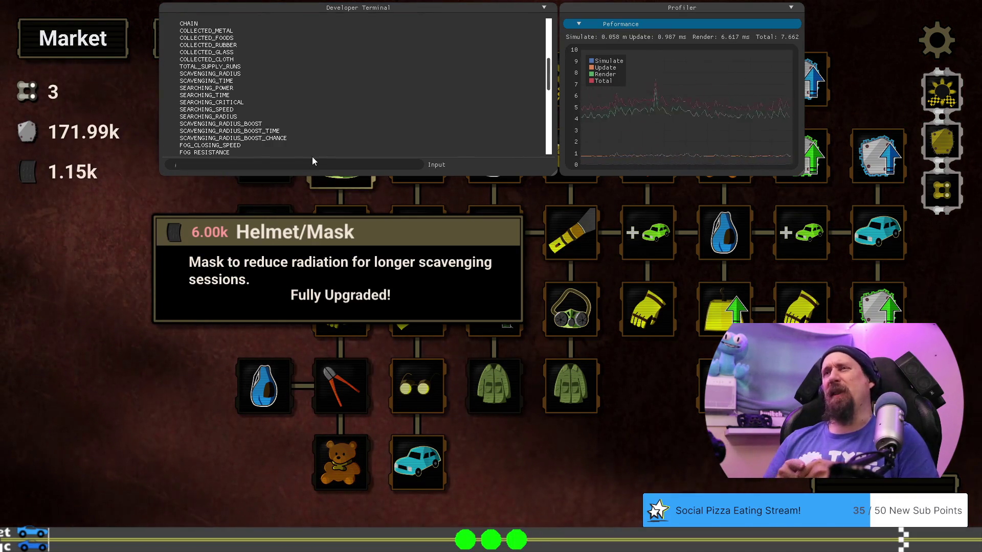
Scroll the terminal's stat list to view entries like PLAYER_CAR and GRENADE.
{"action": "scroll", "coordinate": [303, 81], "scroll_direction": "up", "scroll_amount": 10}
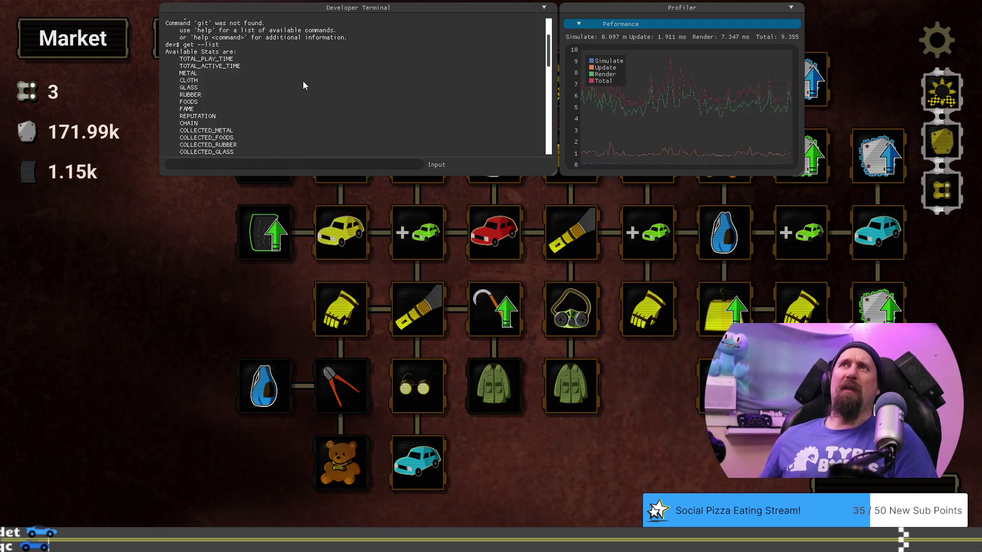
{"action": "scroll", "coordinate": [308, 81], "scroll_direction": "down", "scroll_amount": 15}
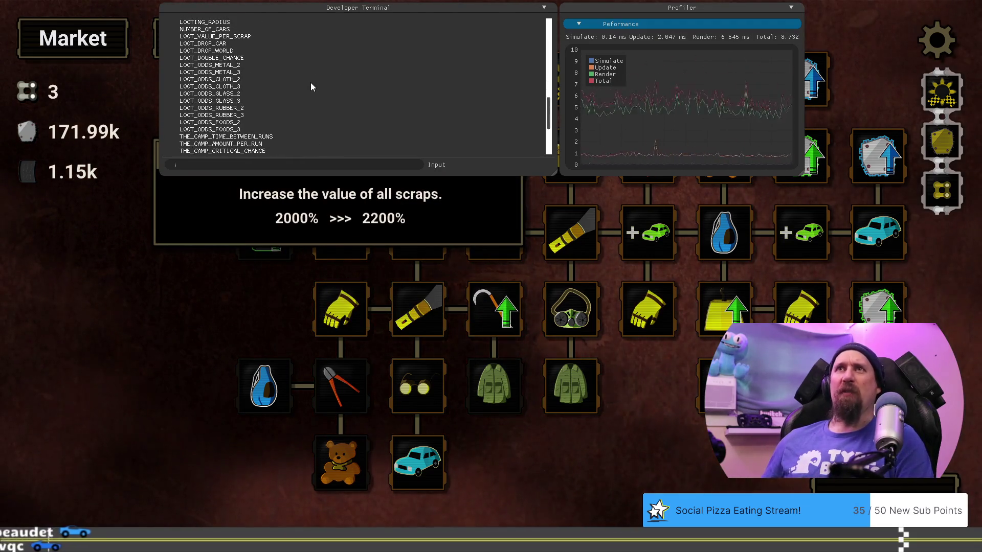
{"action": "scroll", "coordinate": [311, 84], "scroll_direction": "down", "scroll_amount": 3}
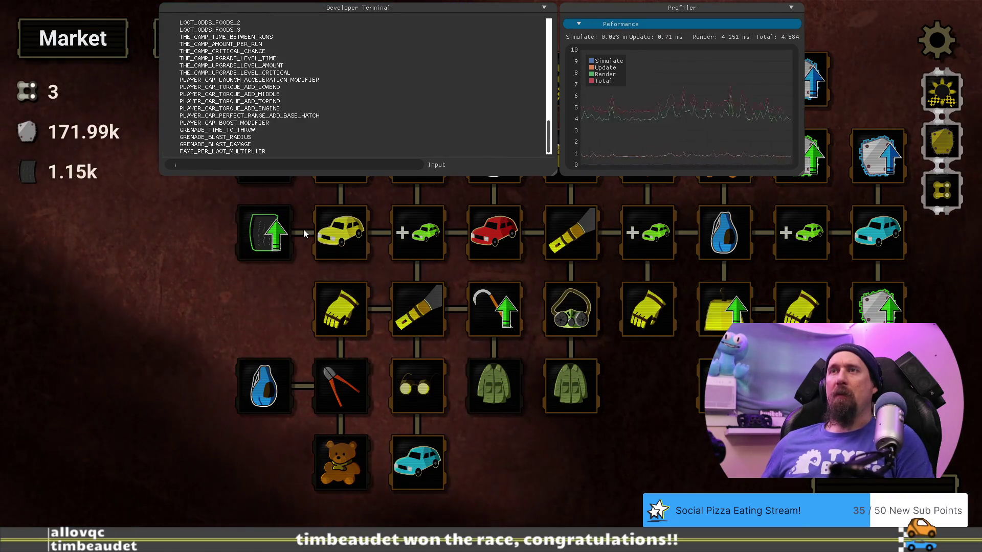
{"action": "mouse_move", "coordinate": [334, 142]}
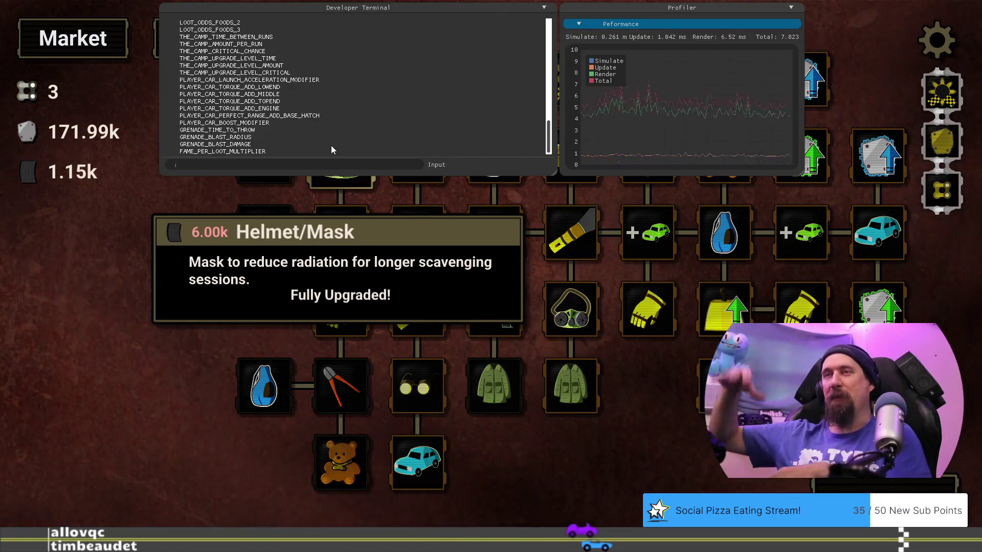
Scroll the terminal stat list back up to the LOOTING and LOOT_ODDS entries.
{"action": "left_click_drag", "start_coordinate": [618, 464], "coordinate": [590, 477]}
{"action": "scroll", "coordinate": [361, 69], "scroll_direction": "up", "scroll_amount": 5}
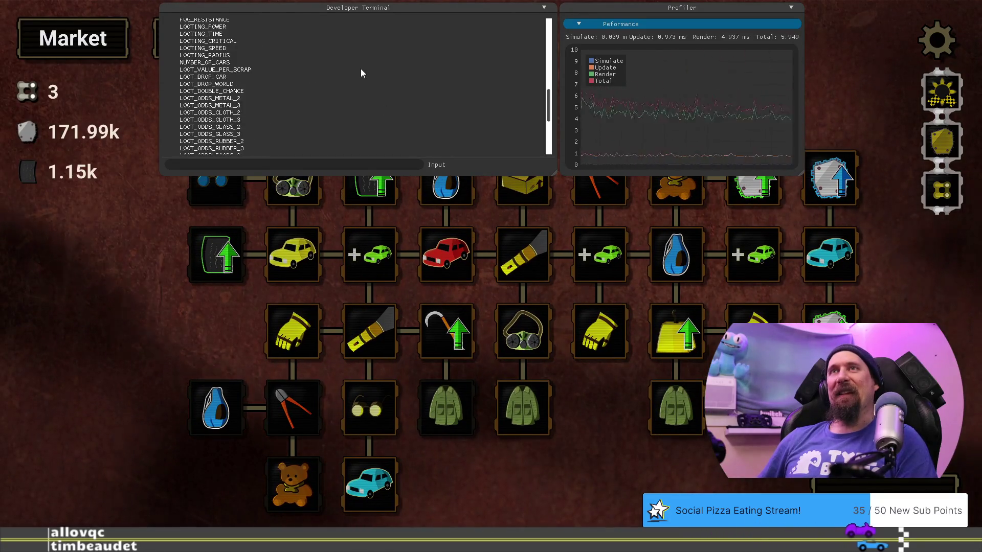
{"action": "scroll", "coordinate": [361, 69], "scroll_direction": "up", "scroll_amount": 6}
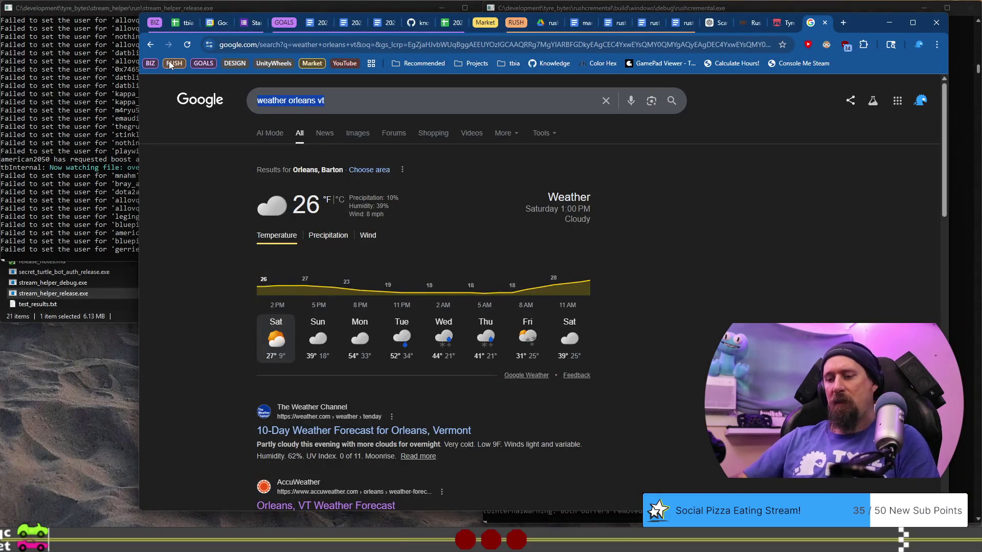
Compute 5860*2 in Google, getting 11720, and go back to the game.
{"action": "type", "text": "580"}
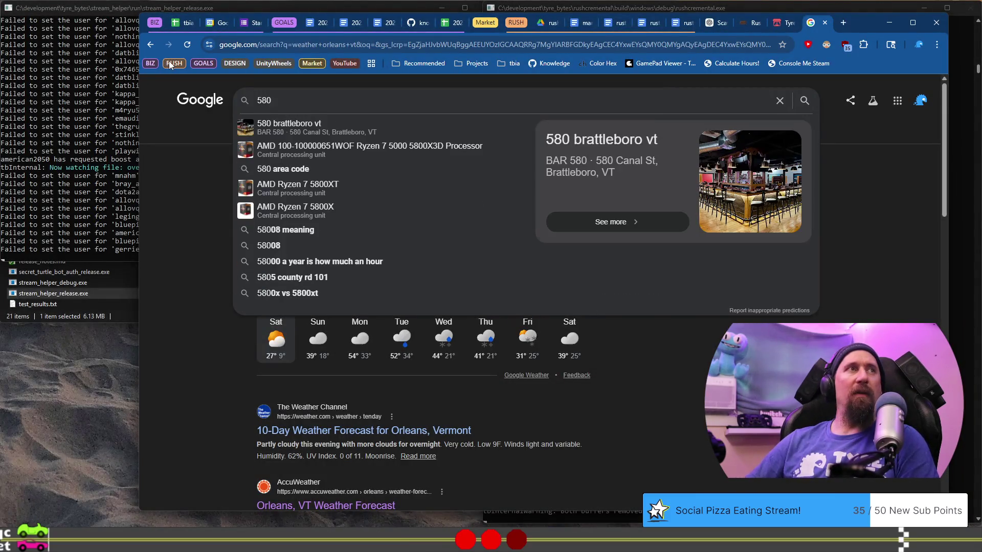
{"action": "key", "text": "BackSpace"}
{"action": "type", "text": "60*2"}
{"action": "key", "text": "Return"}
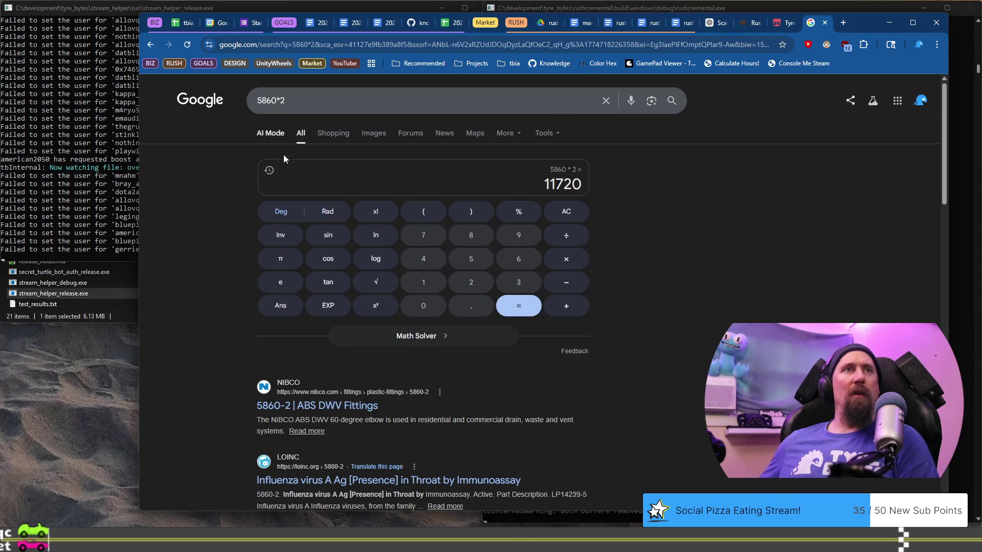
{"action": "key", "text": "alt+Tab"}
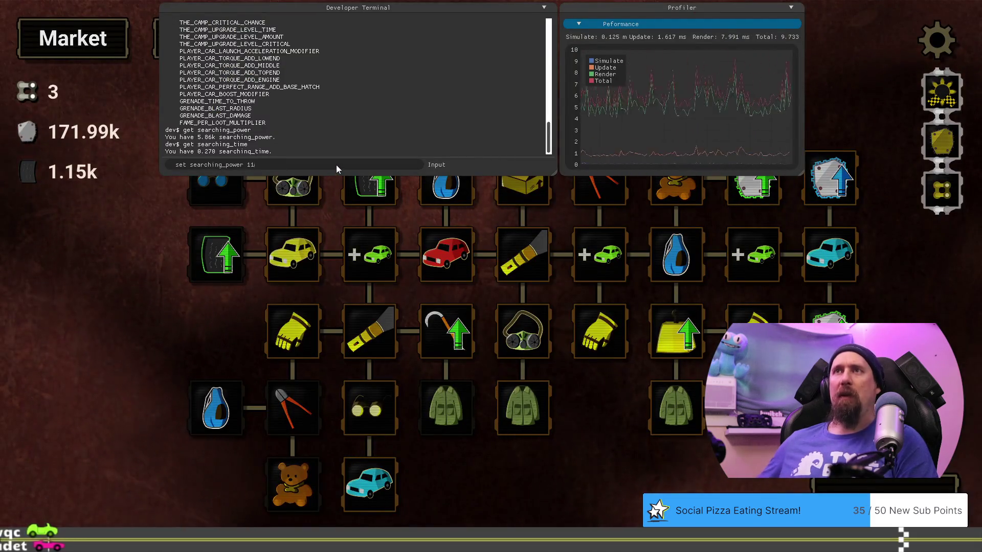
Set searching_power to 11720 with 'set 11720 searching_power' and hide the developer overlays.
{"action": "type", "text": "720"}
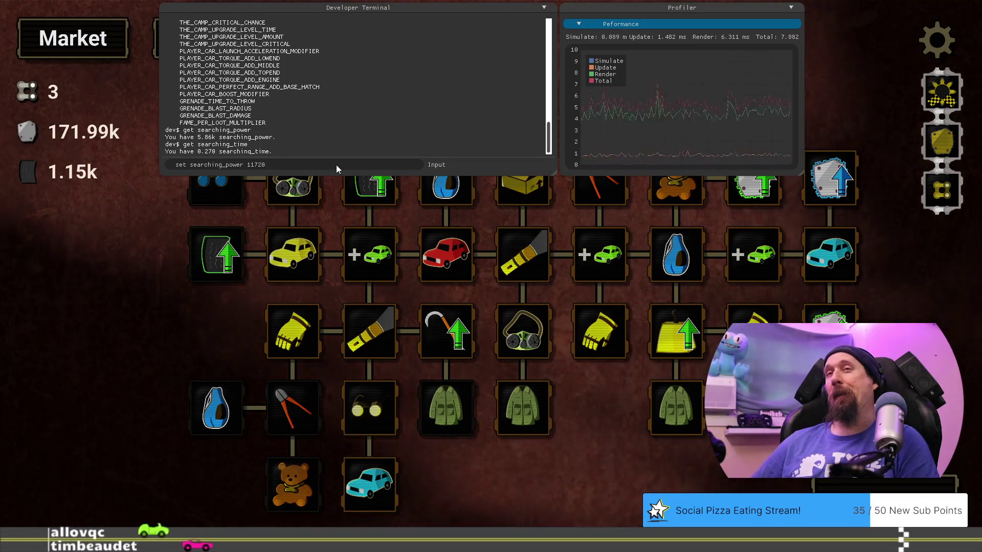
{"action": "key", "text": "Return"}
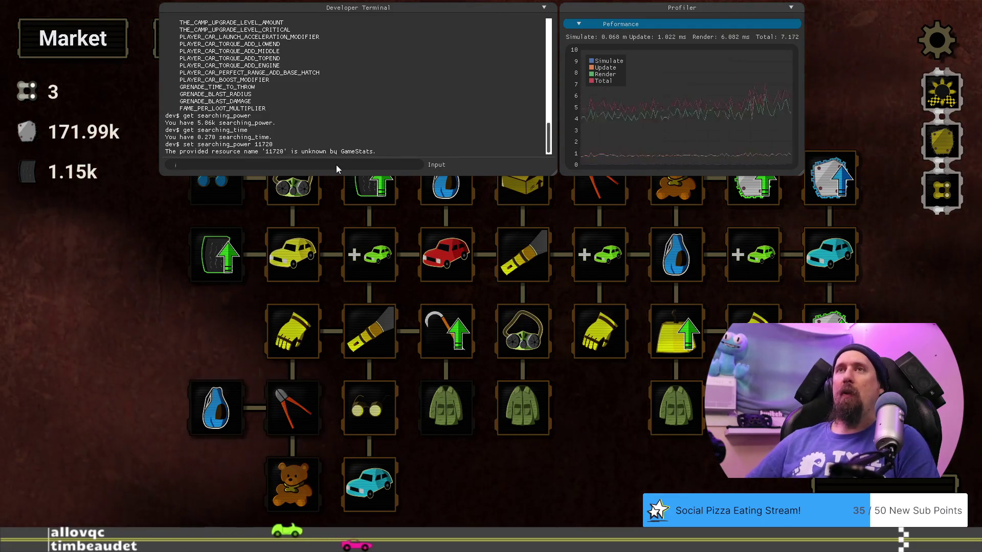
{"action": "type", "text": "set 11720 searching_"}
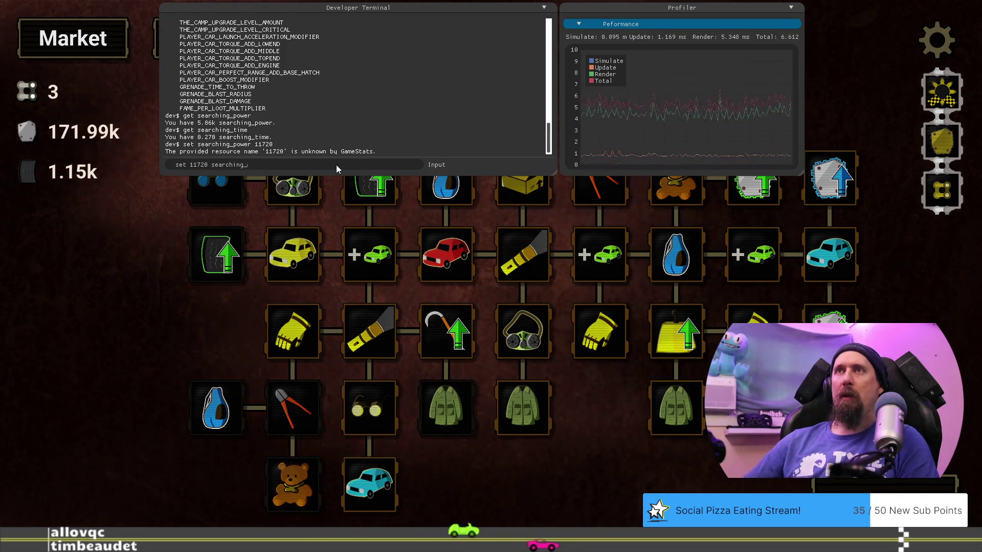
{"action": "type", "text": "power"}
{"action": "key", "text": "Return"}
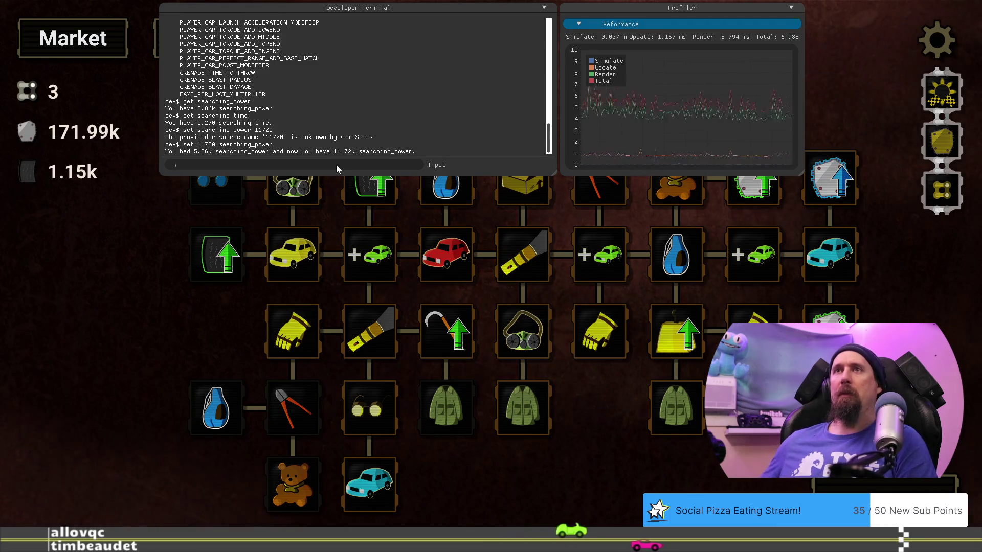
{"action": "key", "text": "grave"}
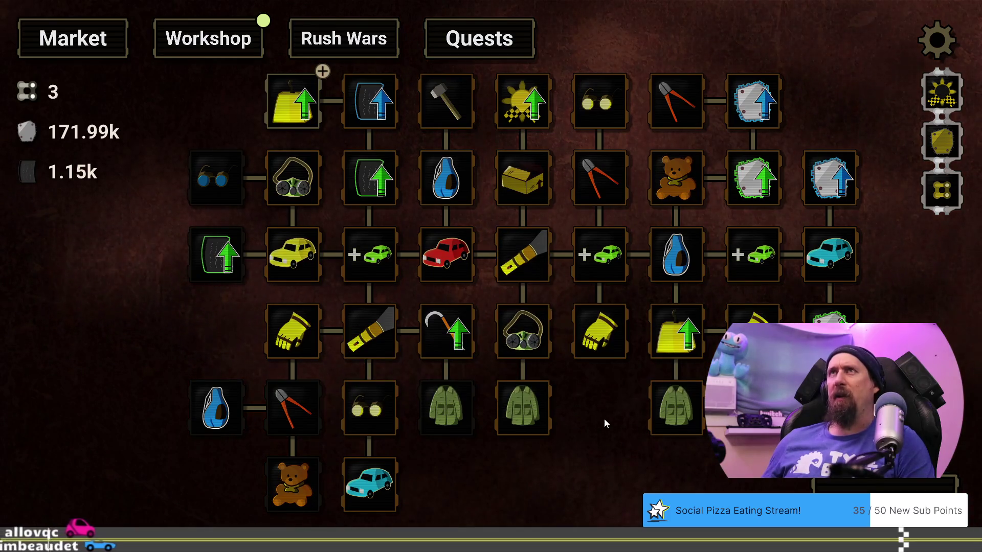
Salvage parts from the teal, yellow and bottom cars, collecting 29.32k scrap and 3.50k tires.
{"action": "left_click", "coordinate": [662, 461]}
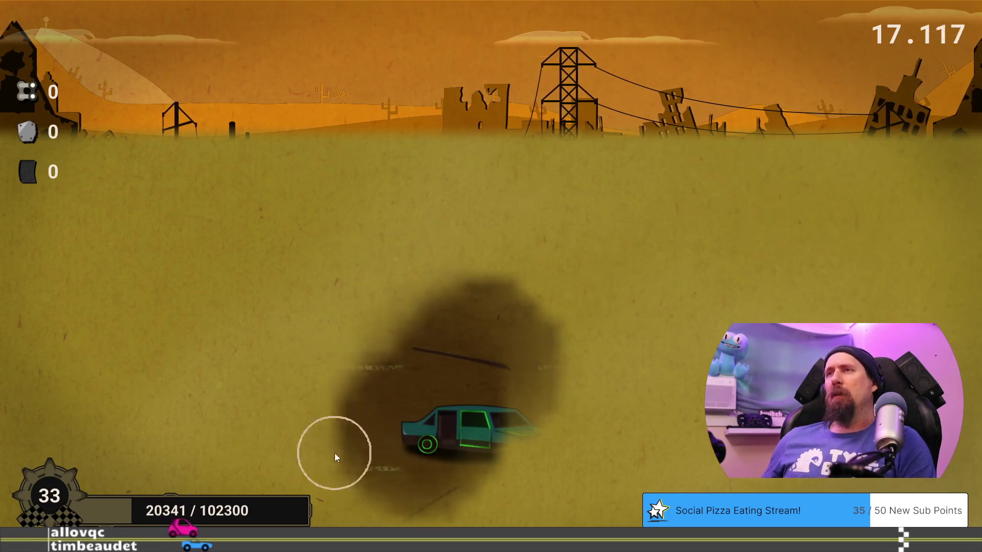
{"action": "left_click", "coordinate": [211, 305]}
{"action": "left_click", "coordinate": [258, 300]}
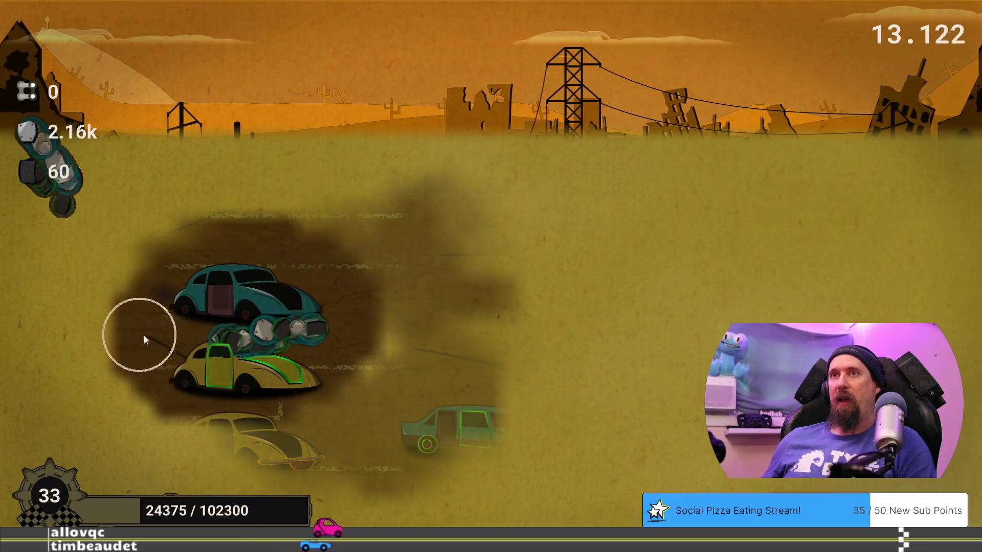
{"action": "left_click", "coordinate": [249, 378]}
{"action": "left_click", "coordinate": [251, 377]}
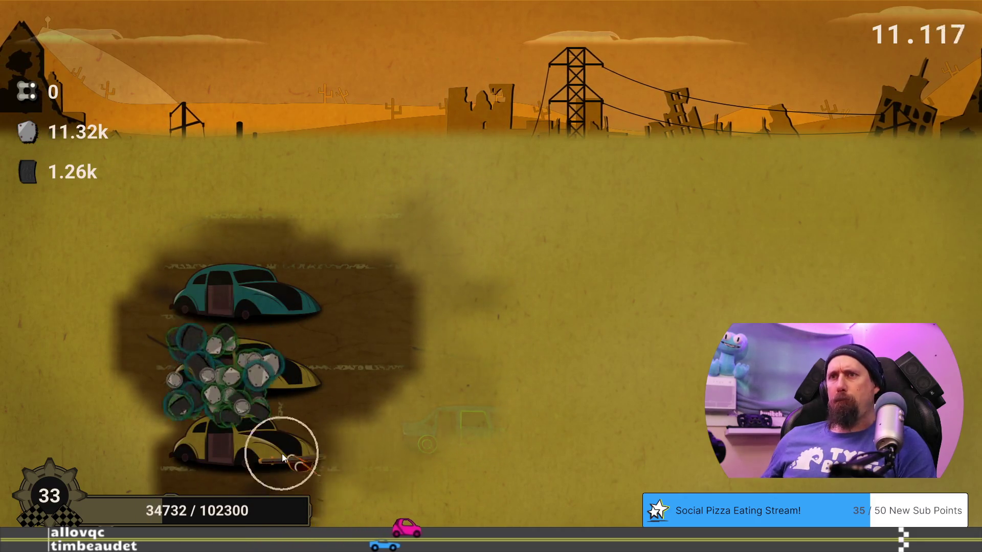
{"action": "left_click", "coordinate": [305, 450]}
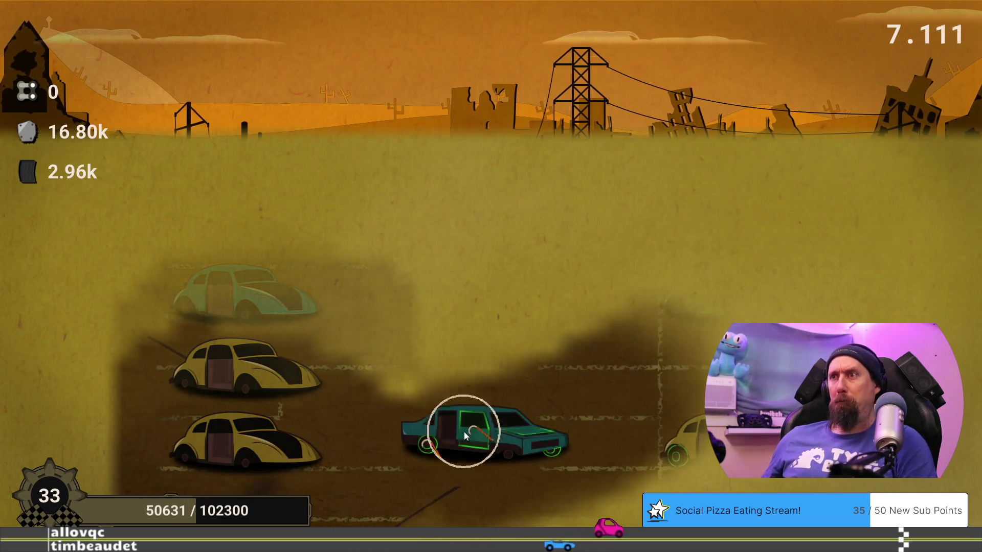
{"action": "left_click", "coordinate": [469, 436]}
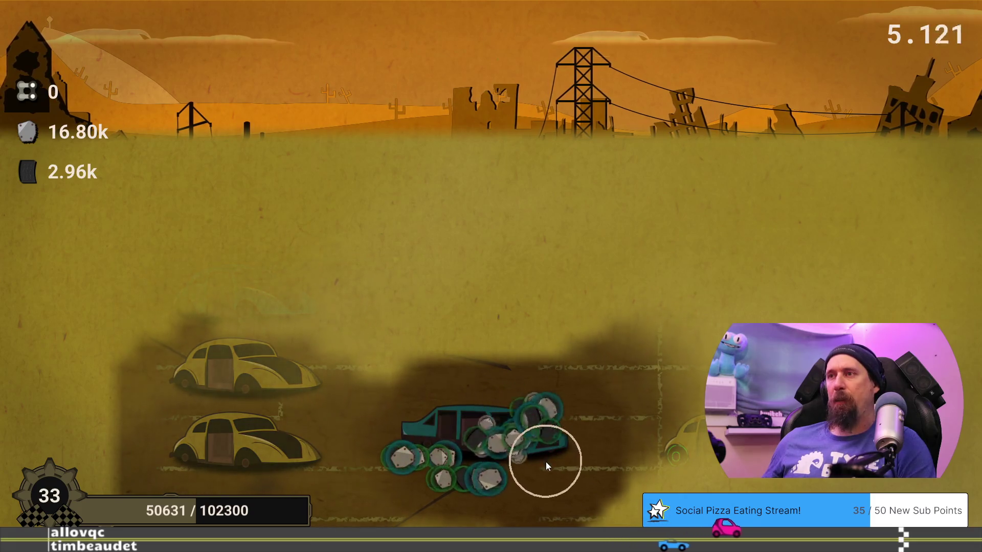
{"action": "left_click", "coordinate": [543, 475]}
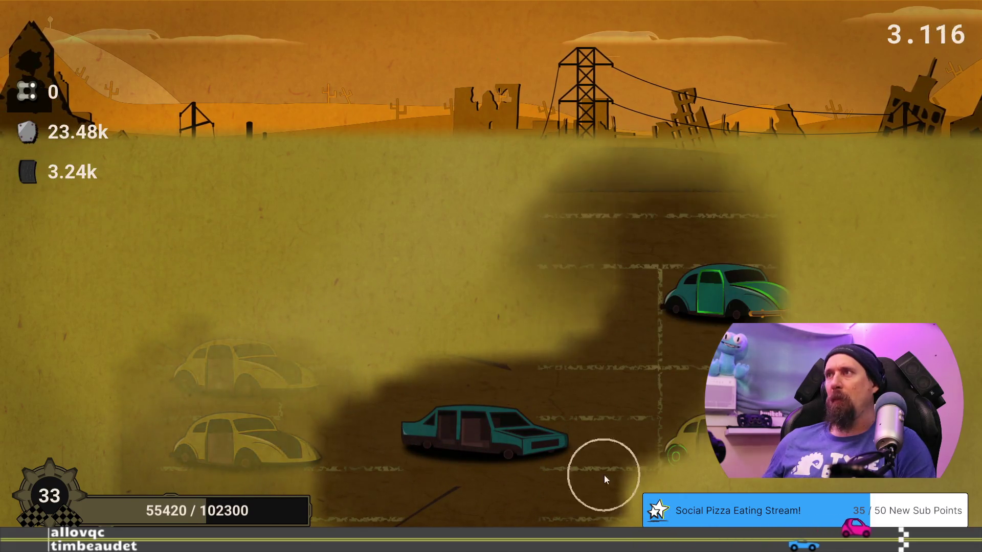
{"action": "left_click", "coordinate": [753, 293]}
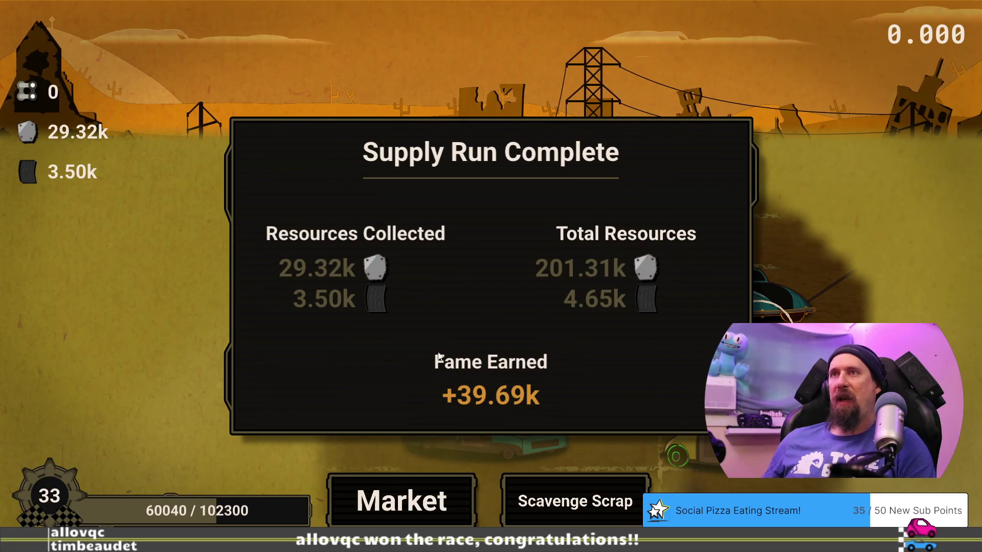
Return from the run summary to the Market tree and launch a fresh supply run.
{"action": "left_click", "coordinate": [399, 505]}
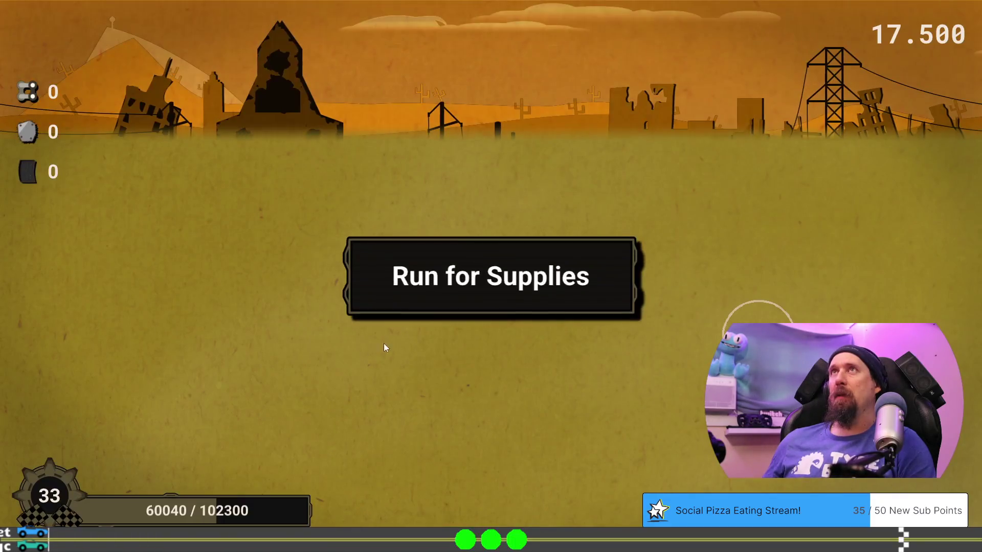
{"action": "left_click", "coordinate": [692, 158]}
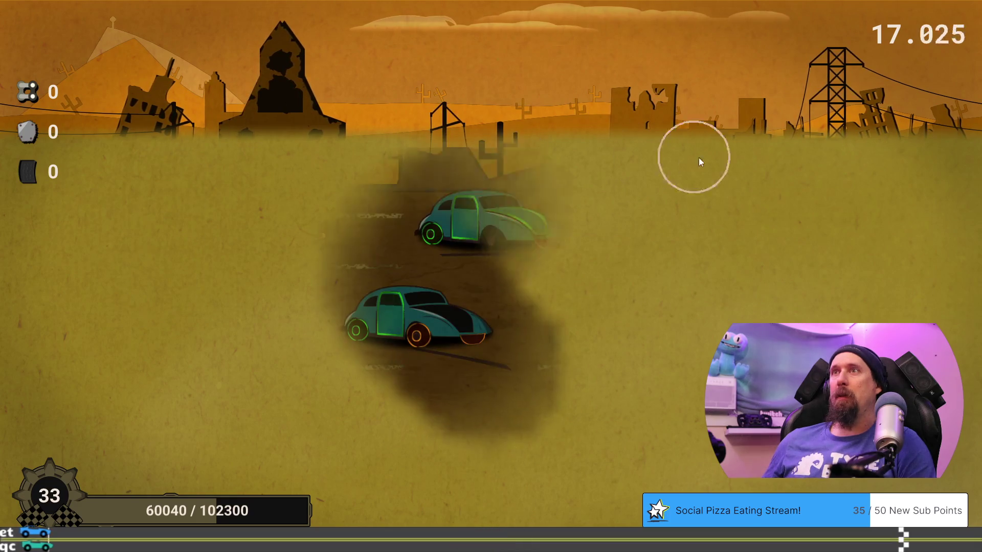
Start the supply run and salvage the lower and upper cars on the left for scrap.
{"action": "left_click", "coordinate": [258, 469]}
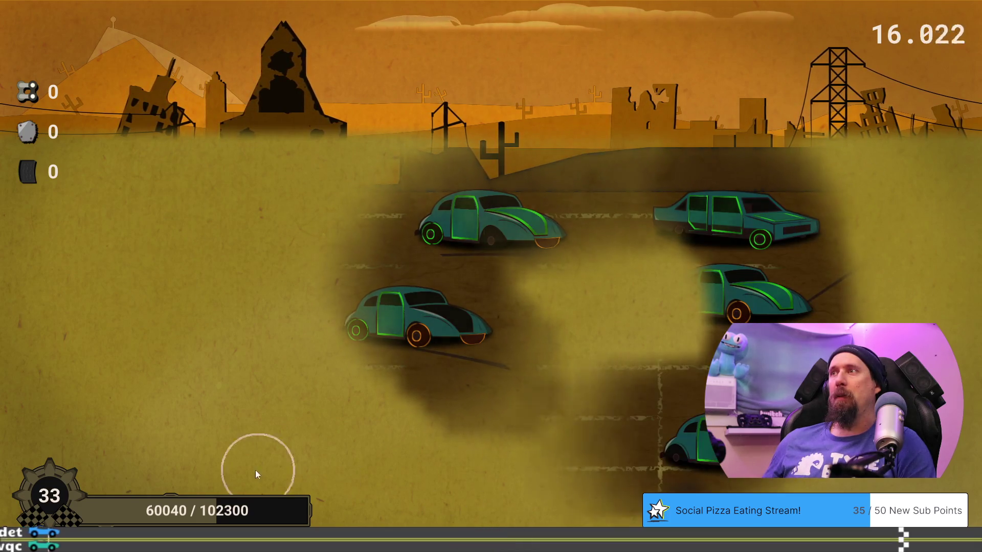
{"action": "left_click", "coordinate": [399, 332]}
{"action": "left_click", "coordinate": [373, 324]}
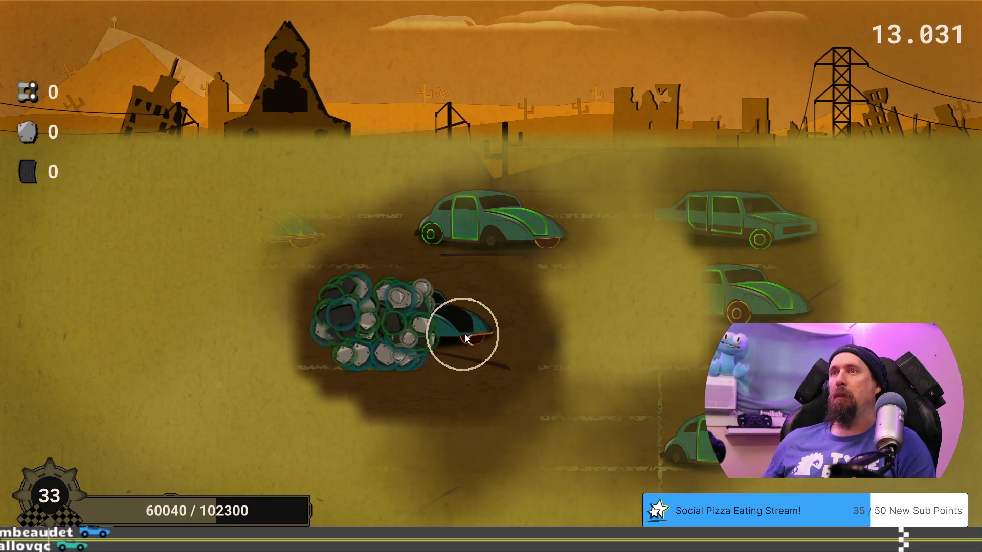
{"action": "left_click", "coordinate": [462, 339]}
{"action": "left_click", "coordinate": [390, 349]}
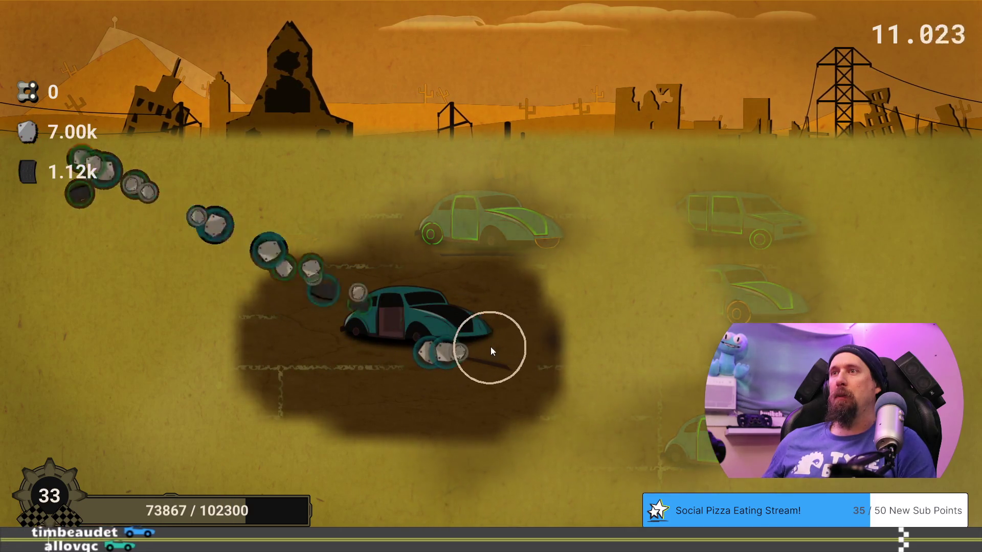
{"action": "left_click", "coordinate": [455, 238]}
{"action": "left_click", "coordinate": [463, 228]}
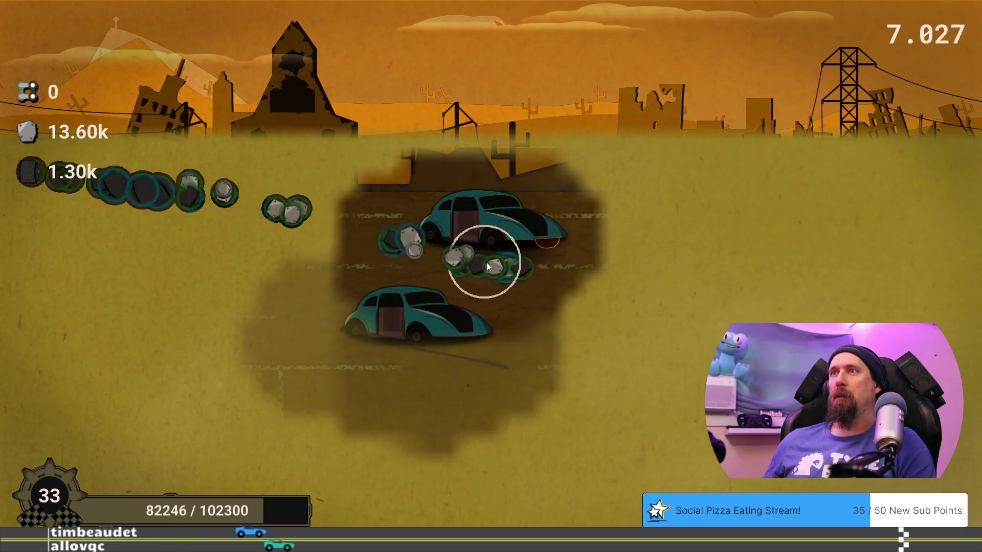
Break up the upper-right and lower-right cars, ending with 29.84k scrap and 4.84k tires.
{"action": "left_click", "coordinate": [759, 223]}
{"action": "left_click", "coordinate": [747, 223]}
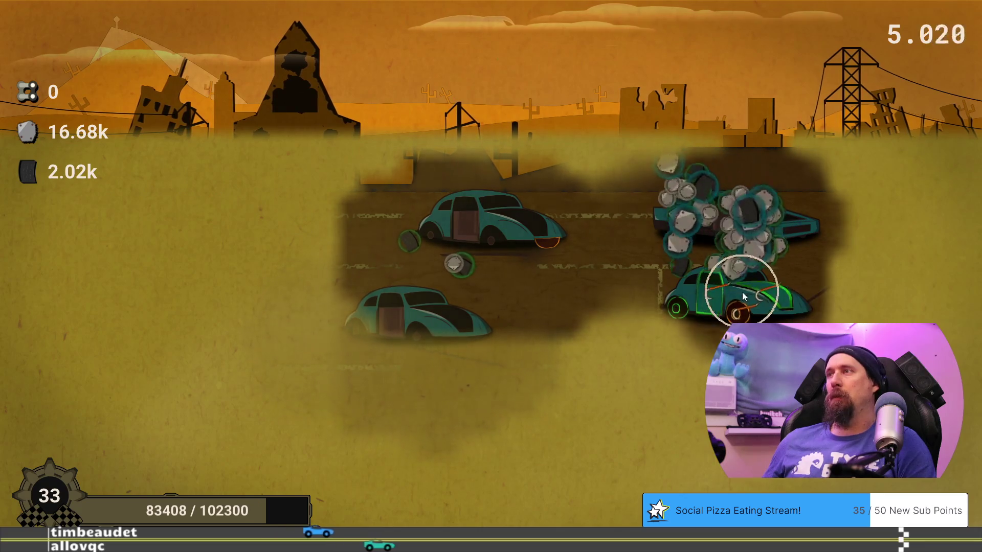
{"action": "left_click", "coordinate": [742, 292]}
{"action": "left_click", "coordinate": [707, 301]}
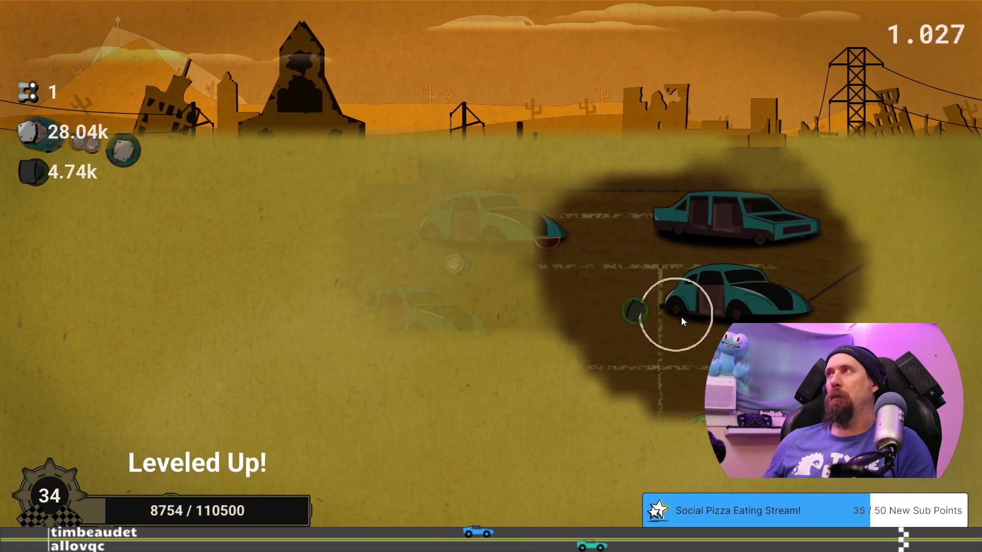
{"action": "left_click", "coordinate": [235, 225]}
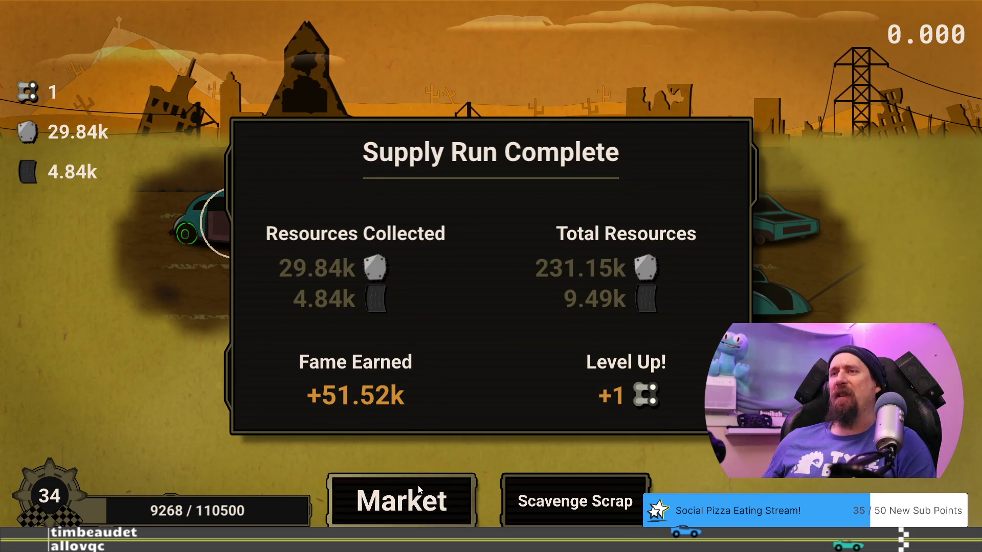
Go to the Market upgrade tree, now holding 4 skill points, 231.15k scrap and 9.49k tires.
{"action": "left_click", "coordinate": [418, 491]}
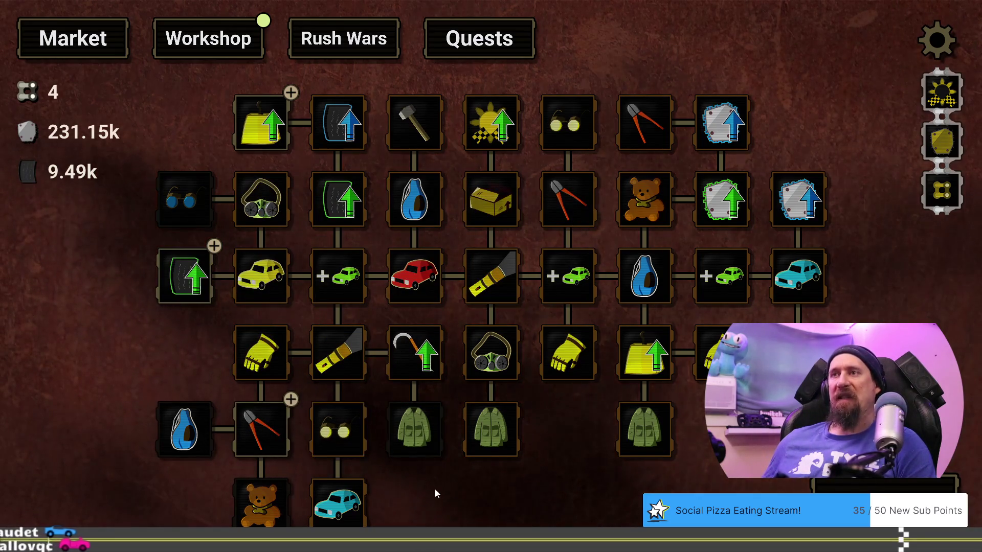
Buy Dismantler level 4/5 for 7.50k tires, raising scavenging power to 11.97k.
{"action": "left_click_drag", "start_coordinate": [438, 493], "coordinate": [563, 467]}
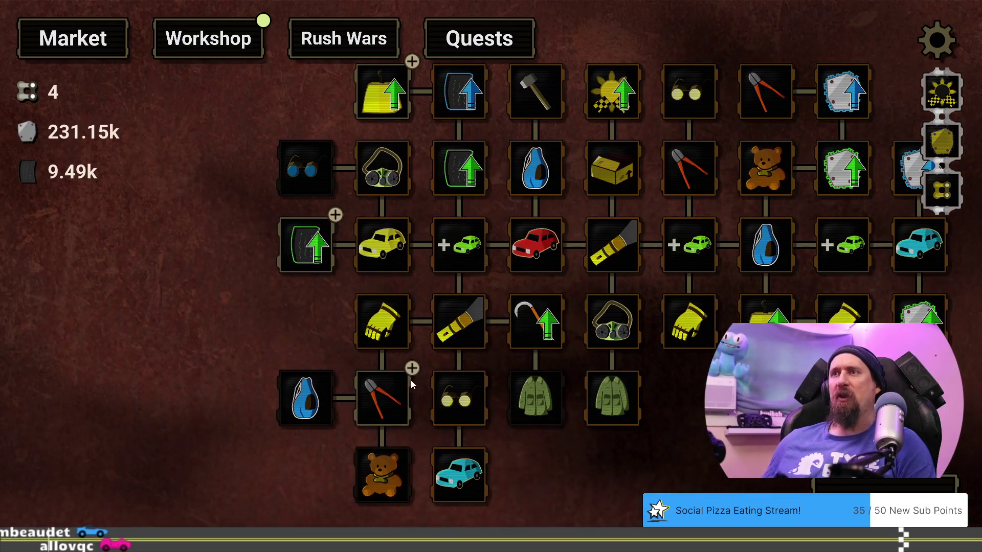
{"action": "mouse_move", "coordinate": [396, 391]}
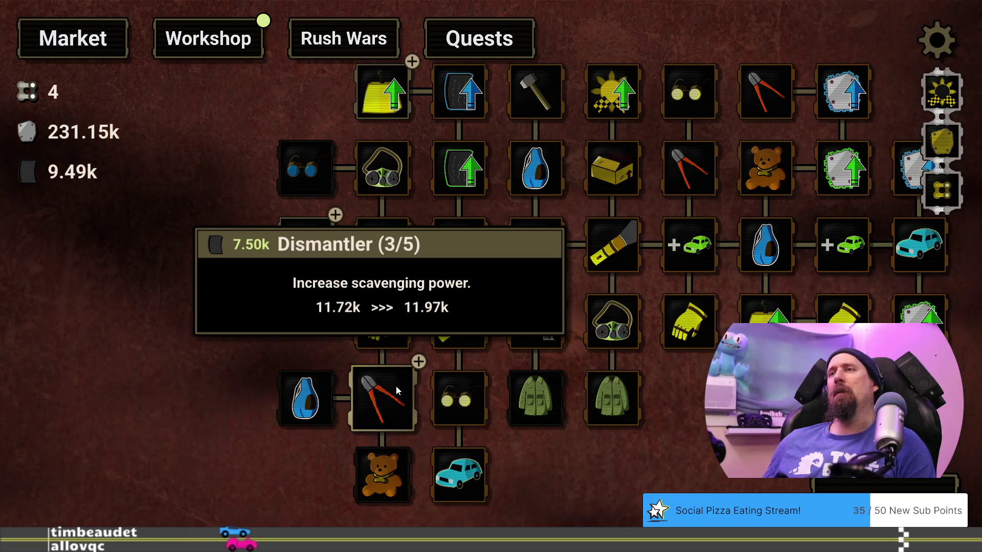
{"action": "left_click", "coordinate": [397, 391]}
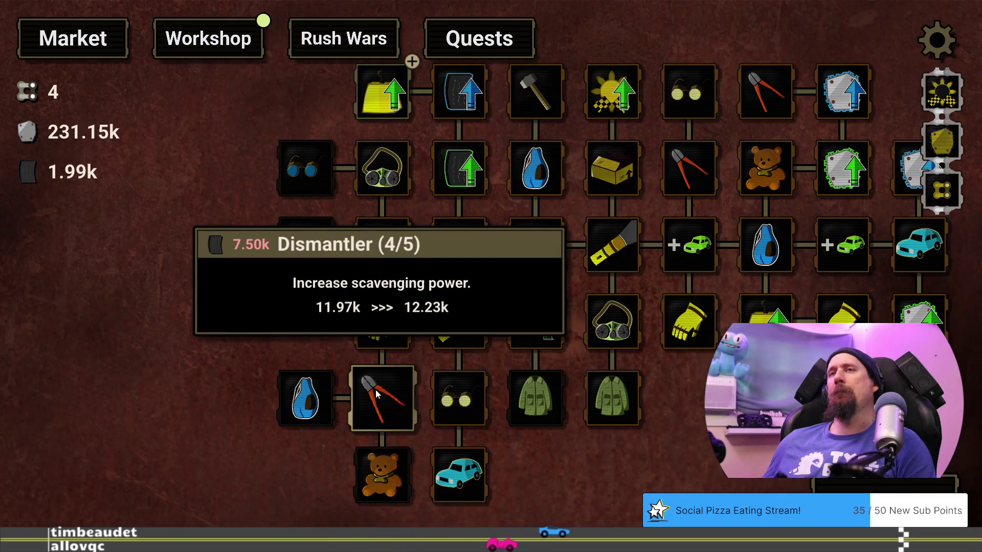
{"action": "key", "text": "grave"}
Grant 15,000 extra rubber with two 'give 7500 rubber' terminal commands.
{"action": "type", "text": "give 7"}
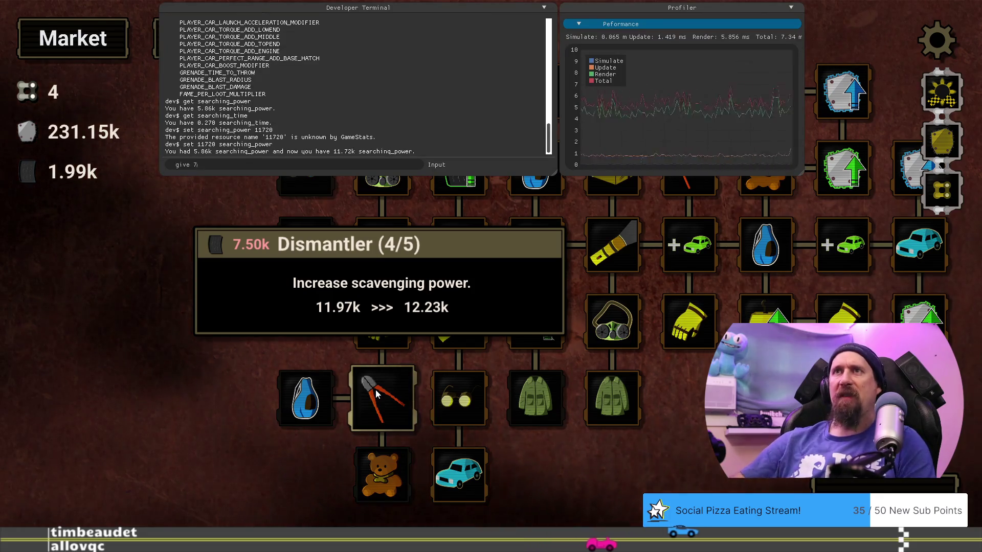
{"action": "type", "text": "50"}
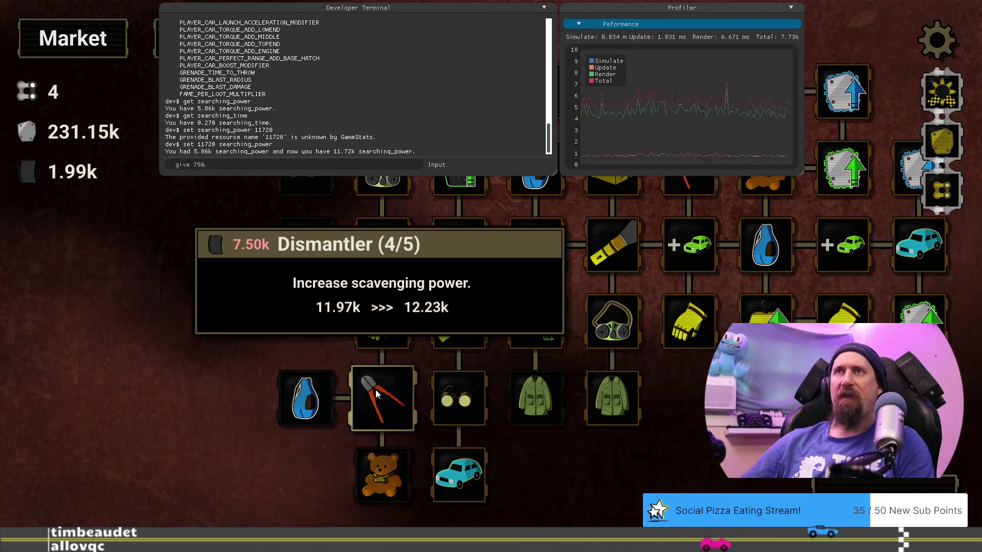
{"action": "type", "text": "0 rubber"}
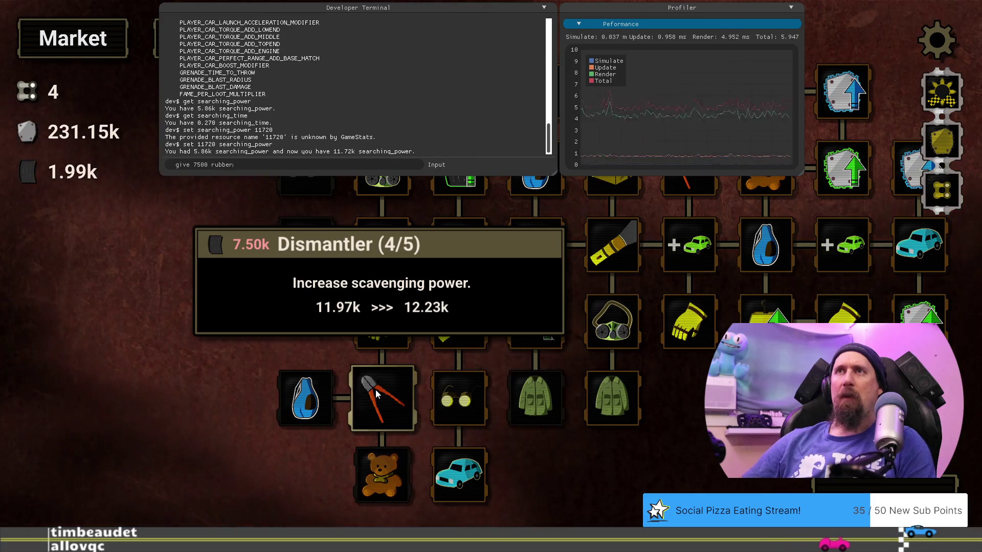
{"action": "key", "text": "Return"}
{"action": "type", "text": "give 72"}
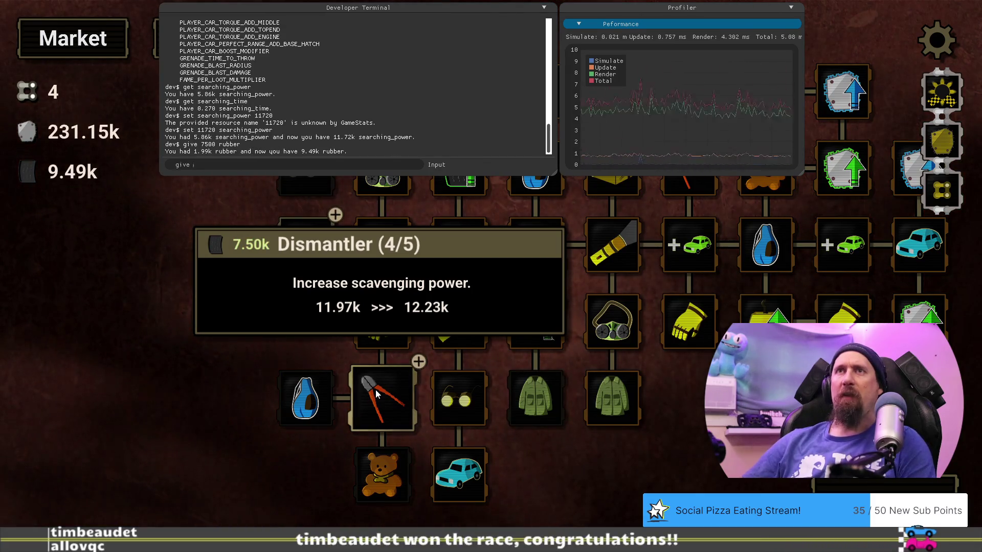
{"action": "key", "text": "BackSpace"}
{"action": "type", "text": "5"}
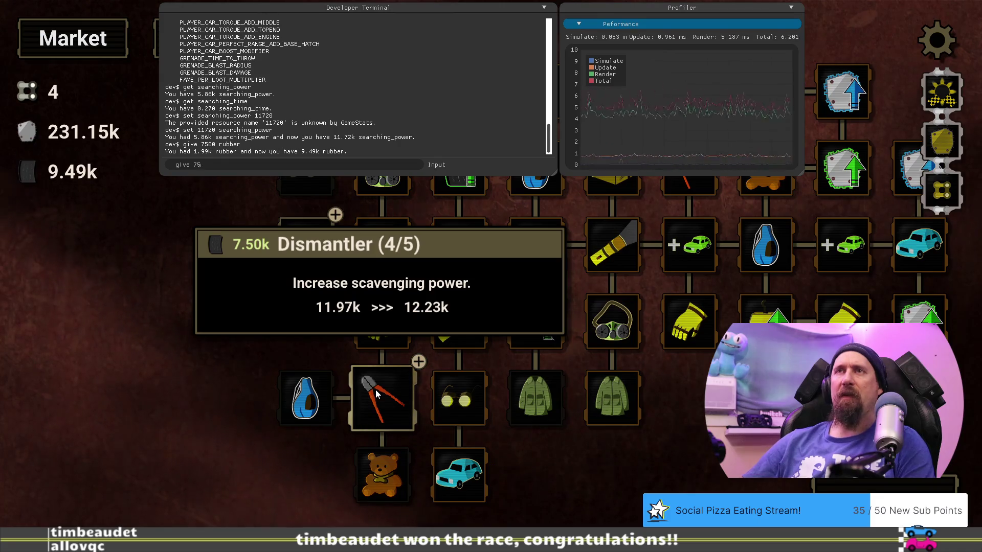
{"action": "type", "text": "00 rubber"}
{"action": "key", "text": "Return"}
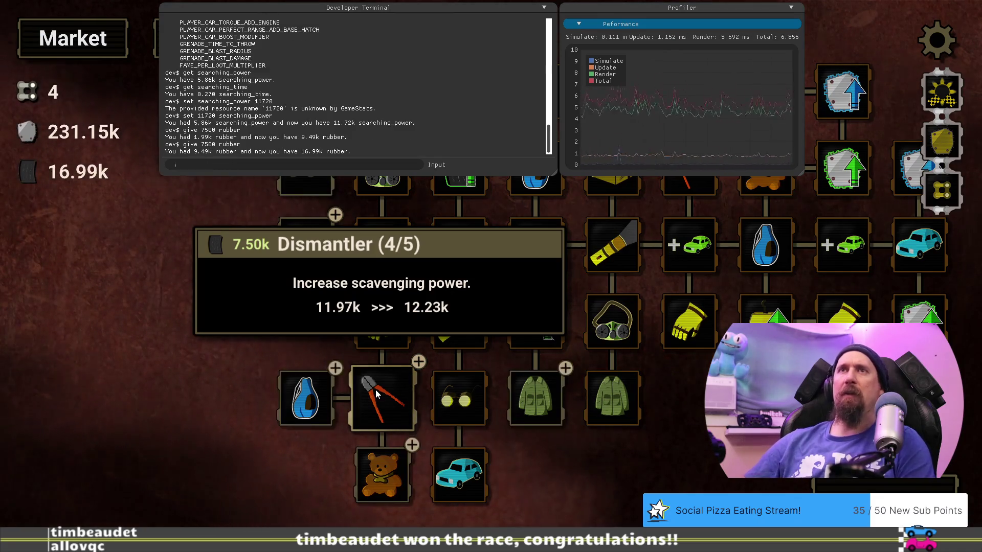
{"action": "key", "text": "grave"}
Buy the final Dismantler level (5/5) and confirm searching_power reads 12.23k.
{"action": "left_click", "coordinate": [388, 392]}
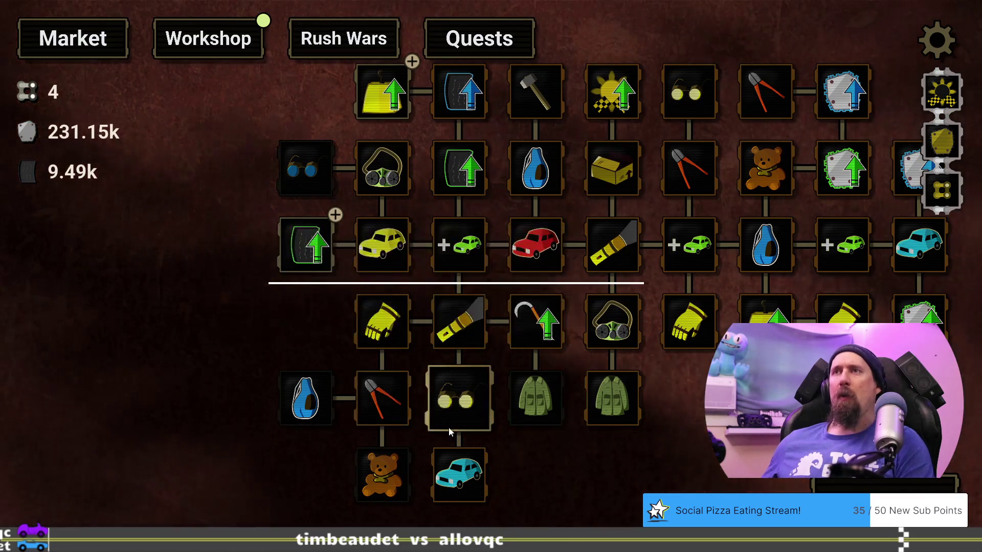
{"action": "key", "text": "grave"}
{"action": "type", "text": "get searching_"}
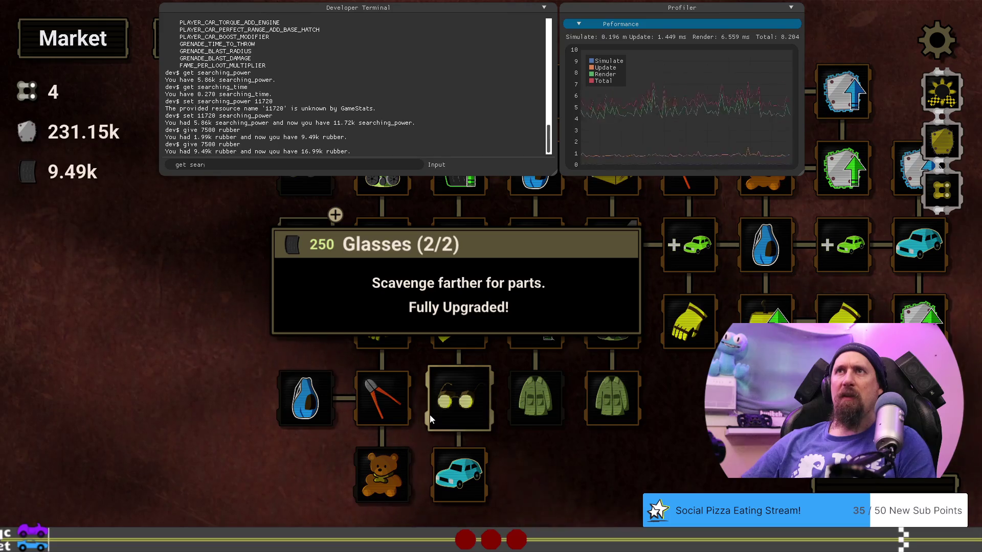
{"action": "type", "text": "power"}
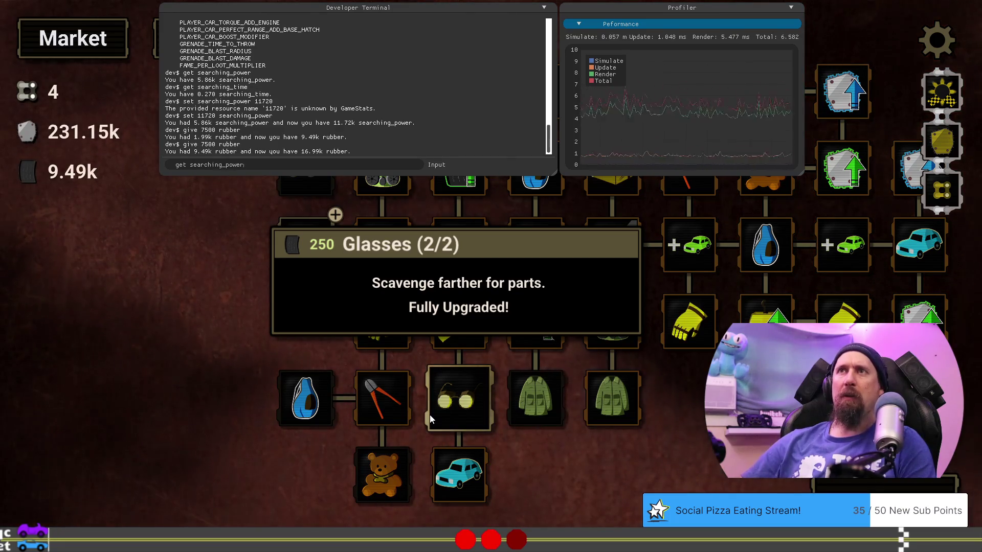
{"action": "key", "text": "Return"}
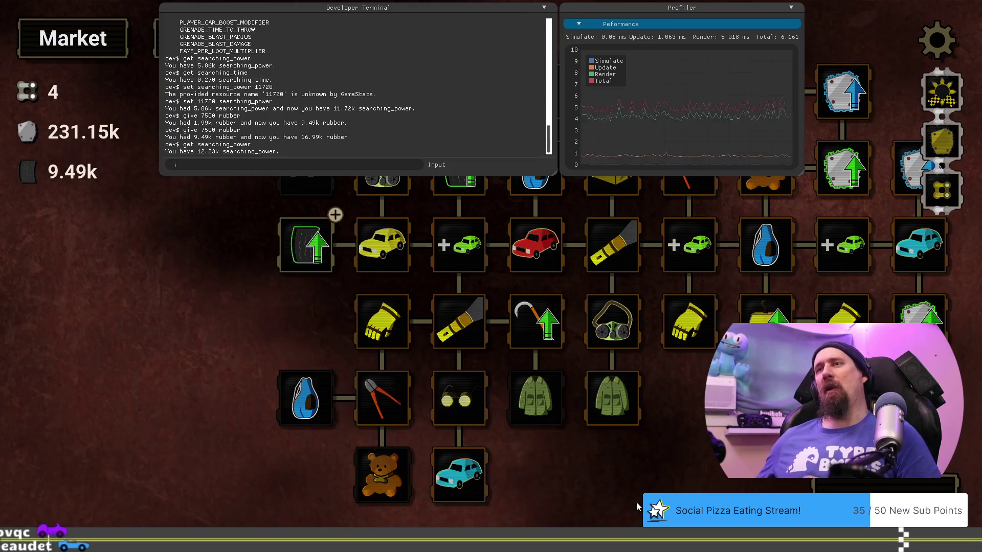
{"action": "mouse_move", "coordinate": [373, 388]}
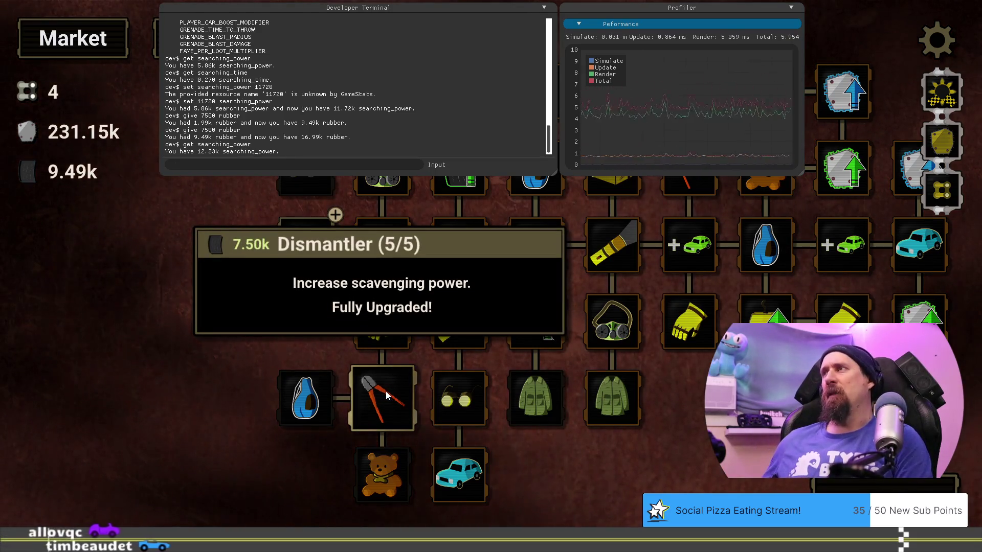
{"action": "key", "text": "grave"}
{"action": "left_click_drag", "start_coordinate": [633, 475], "coordinate": [546, 454]}
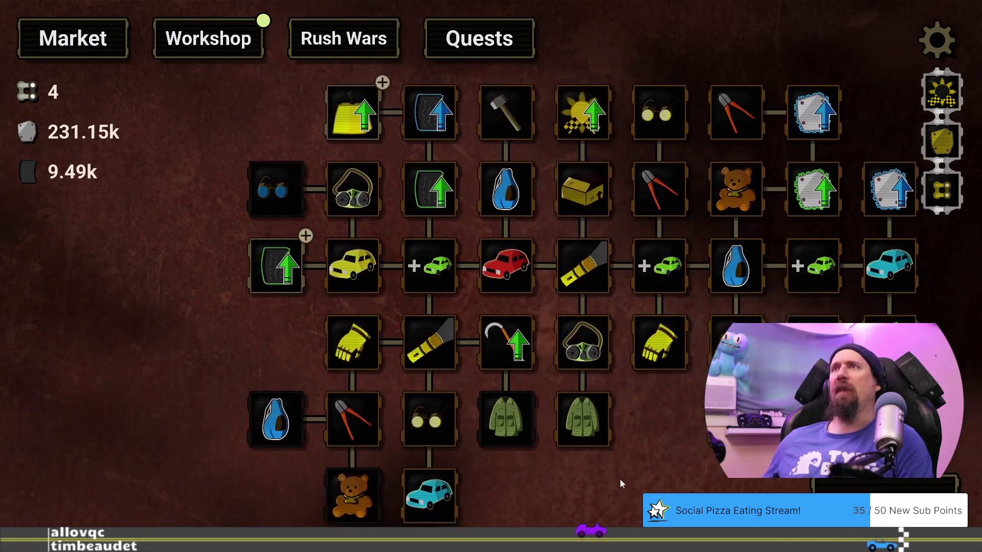
Smash the red, teal and beetle cars in a supply run for 53.88k scrap and 4.14k rubber.
{"action": "left_click_drag", "start_coordinate": [620, 479], "coordinate": [570, 445]}
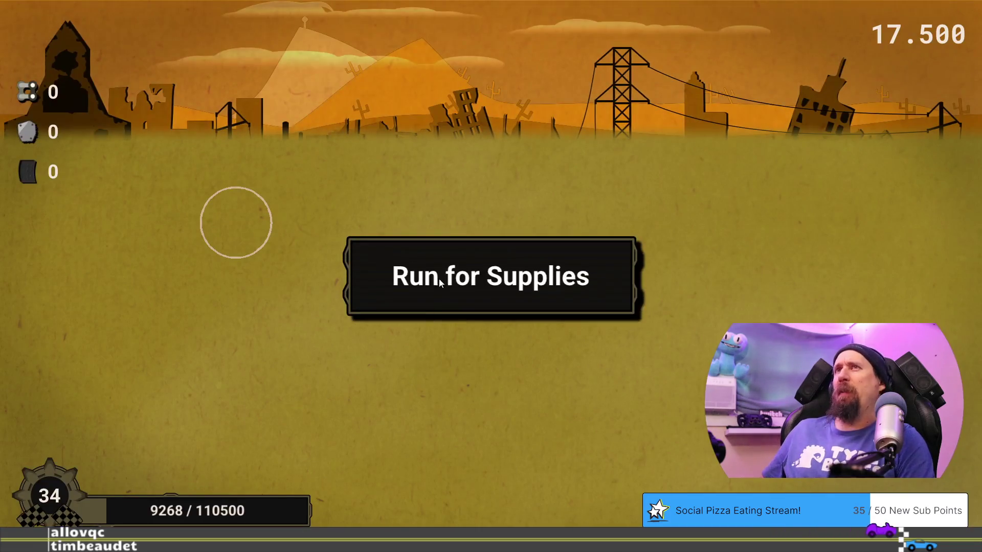
{"action": "left_click", "coordinate": [458, 292]}
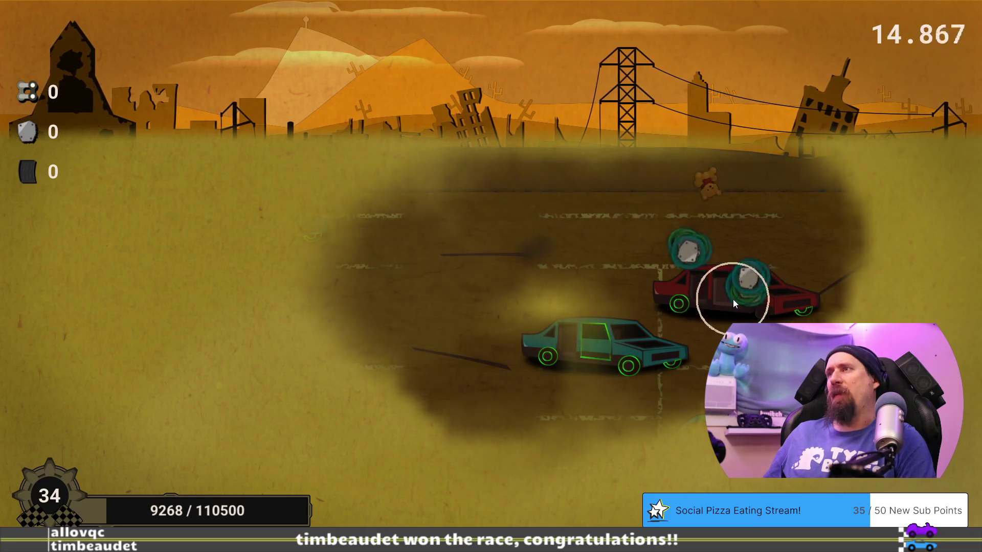
{"action": "left_click", "coordinate": [732, 299]}
{"action": "left_click", "coordinate": [574, 346]}
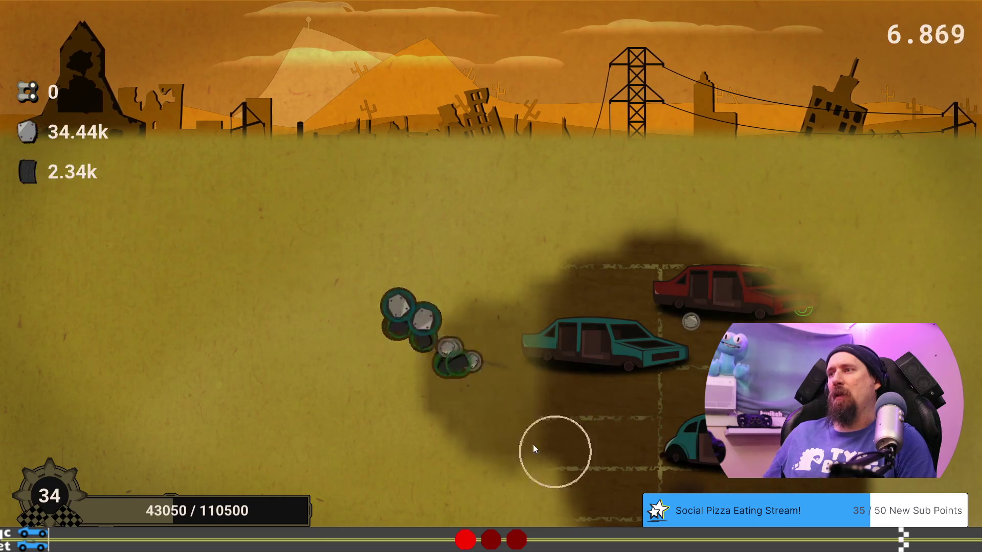
{"action": "left_click", "coordinate": [228, 378]}
{"action": "mouse_move", "coordinate": [229, 378]}
{"action": "left_mouse_down"}
{"action": "mouse_move", "coordinate": [313, 379]}
{"action": "mouse_move", "coordinate": [225, 407]}
{"action": "mouse_move", "coordinate": [315, 417]}
{"action": "mouse_move", "coordinate": [155, 394]}
{"action": "mouse_move", "coordinate": [217, 410]}
{"action": "mouse_move", "coordinate": [250, 448]}
{"action": "mouse_move", "coordinate": [252, 485]}
{"action": "mouse_move", "coordinate": [288, 426]}
{"action": "mouse_move", "coordinate": [273, 448]}
{"action": "left_mouse_up"}
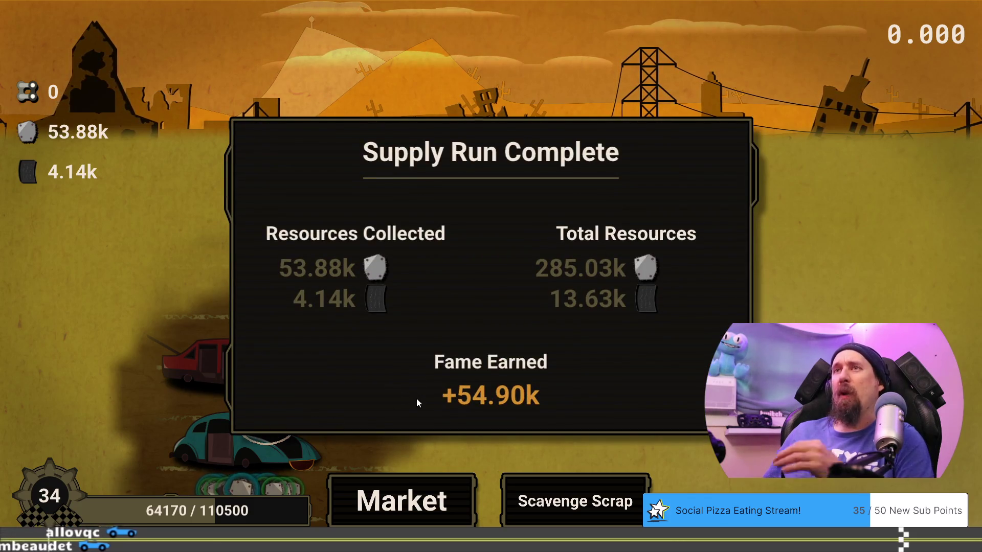
{"action": "left_click", "coordinate": [457, 494]}
Read the Dismantler, Improved Grip and Bag upgrade cards on the Market tree.
{"action": "left_click_drag", "start_coordinate": [495, 494], "coordinate": [565, 477]}
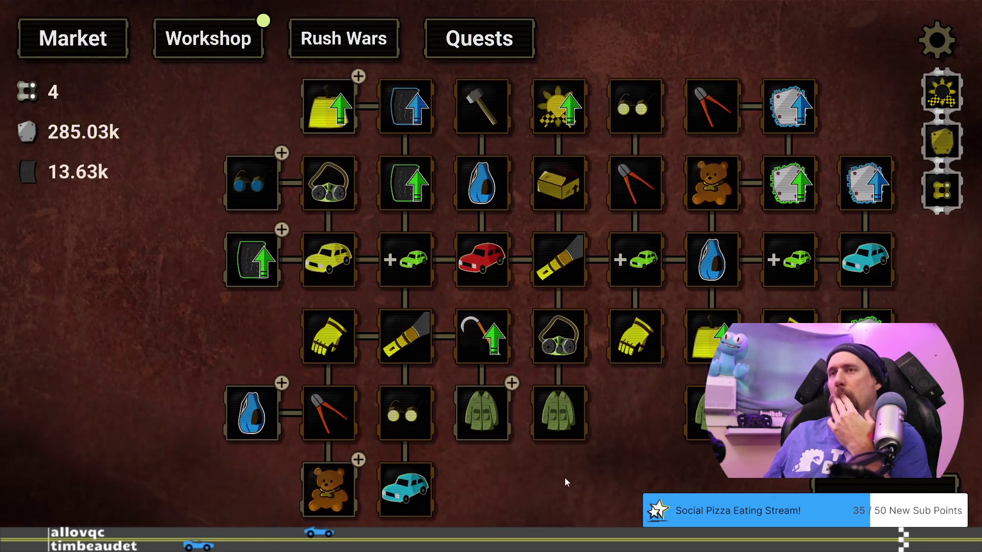
{"action": "mouse_move", "coordinate": [264, 417]}
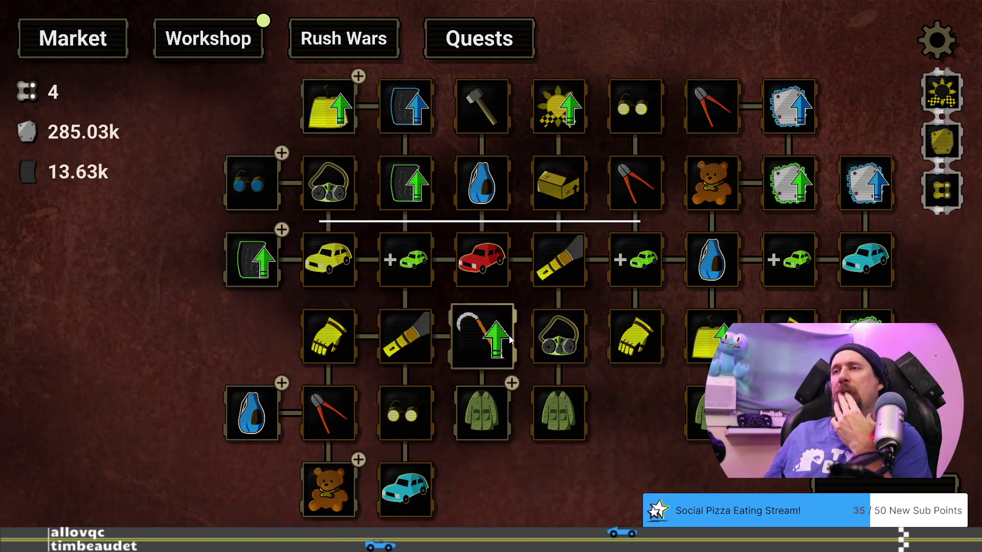
{"action": "mouse_move", "coordinate": [319, 422]}
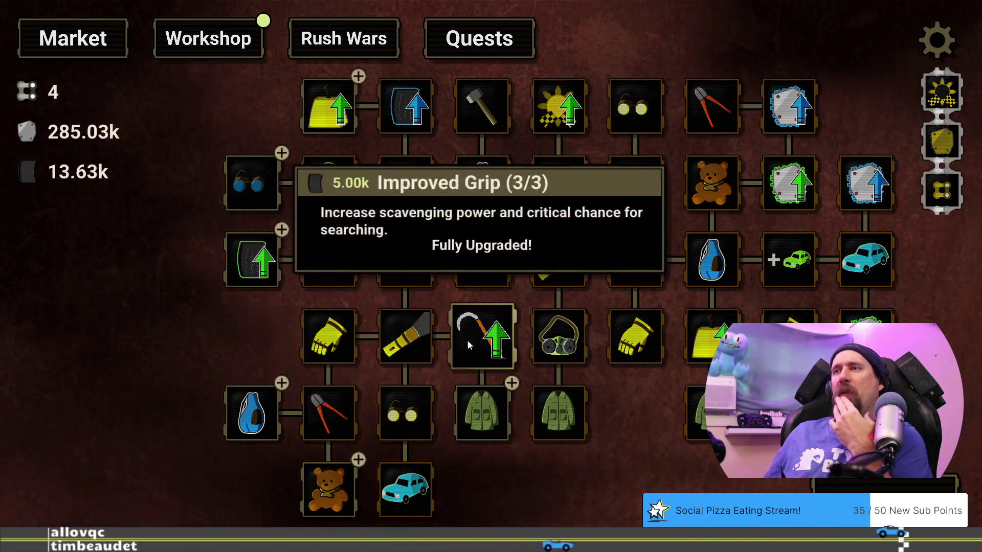
{"action": "mouse_move", "coordinate": [394, 389]}
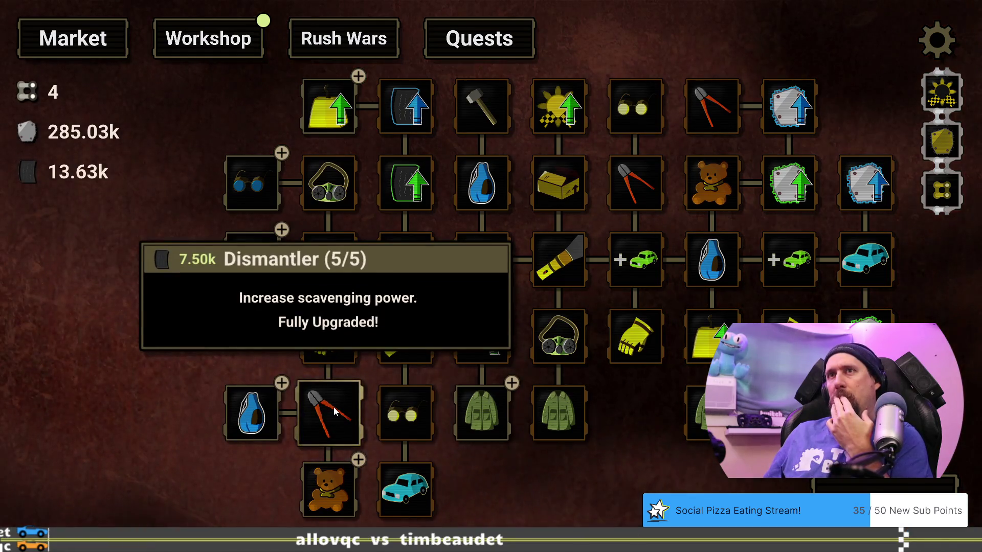
{"action": "mouse_move", "coordinate": [495, 337]}
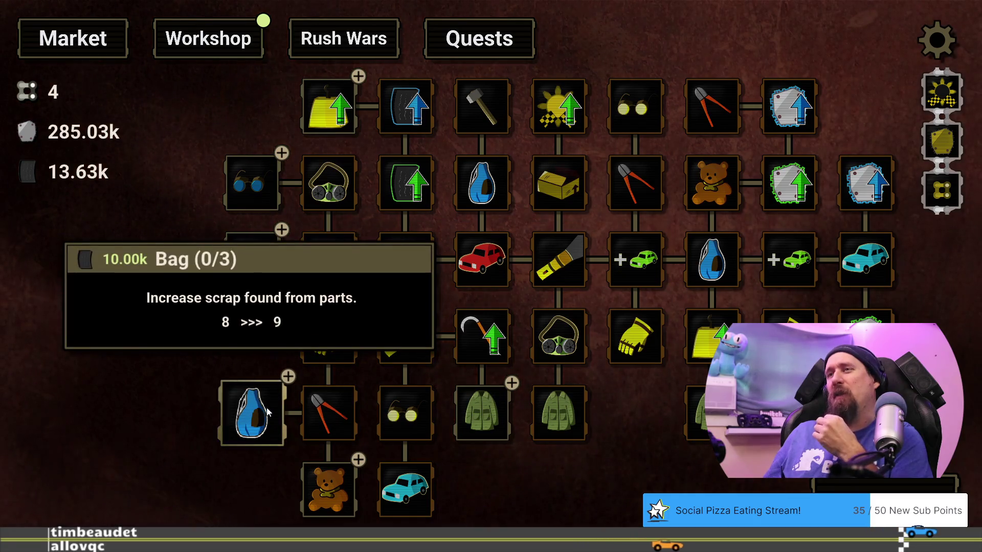
{"action": "mouse_move", "coordinate": [489, 402]}
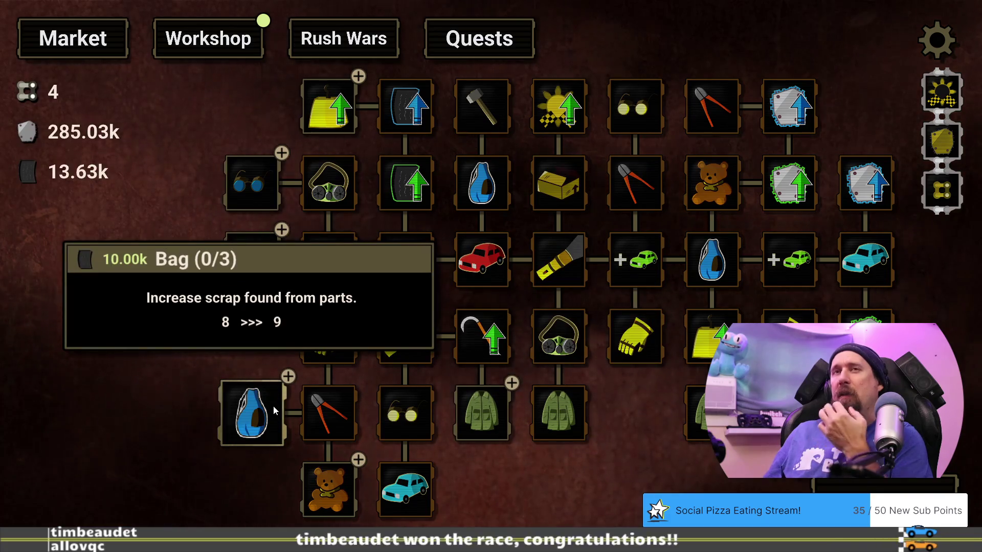
{"action": "key", "text": "grave"}
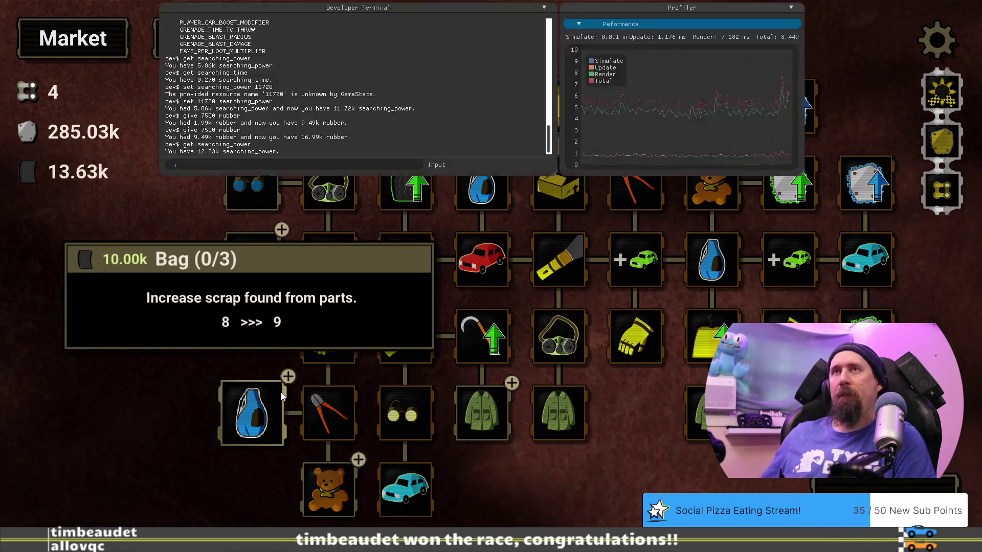
Save the profile as spot.dat, buy Cargo Jacket level 1/3, and start a new supply run.
{"action": "type", "text": "save spot"}
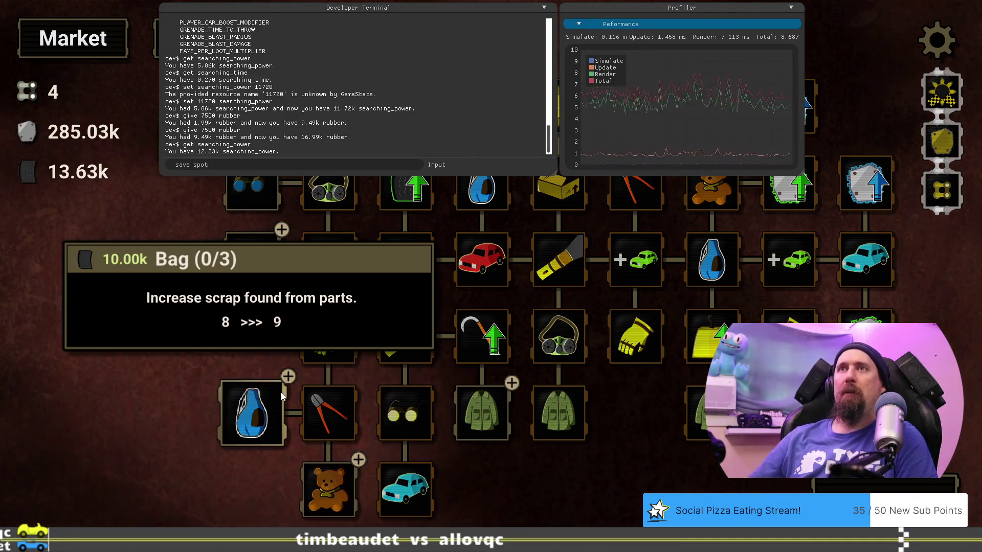
{"action": "key", "text": "Return"}
{"action": "key", "text": "grave"}
{"action": "left_click", "coordinate": [490, 433]}
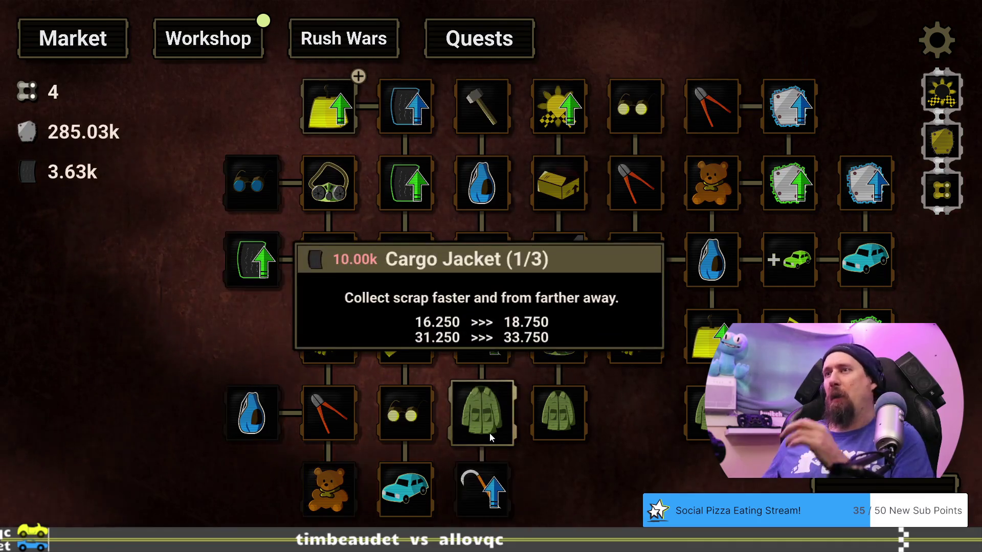
{"action": "key", "text": "space"}
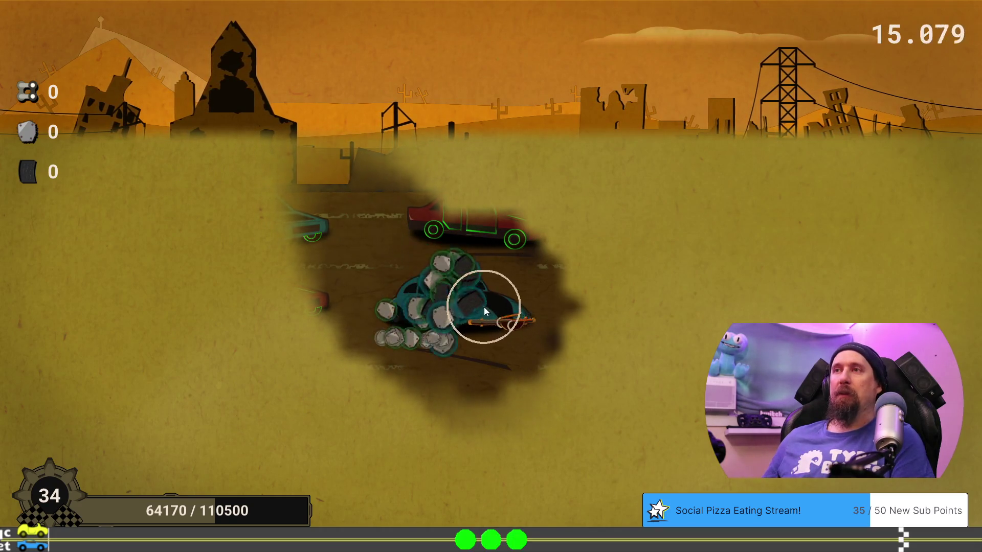
Scavenge cars until time is up for 40.00k scrap and 3.02k rubber, then return to the Market tree.
{"action": "mouse_move", "coordinate": [486, 228]}
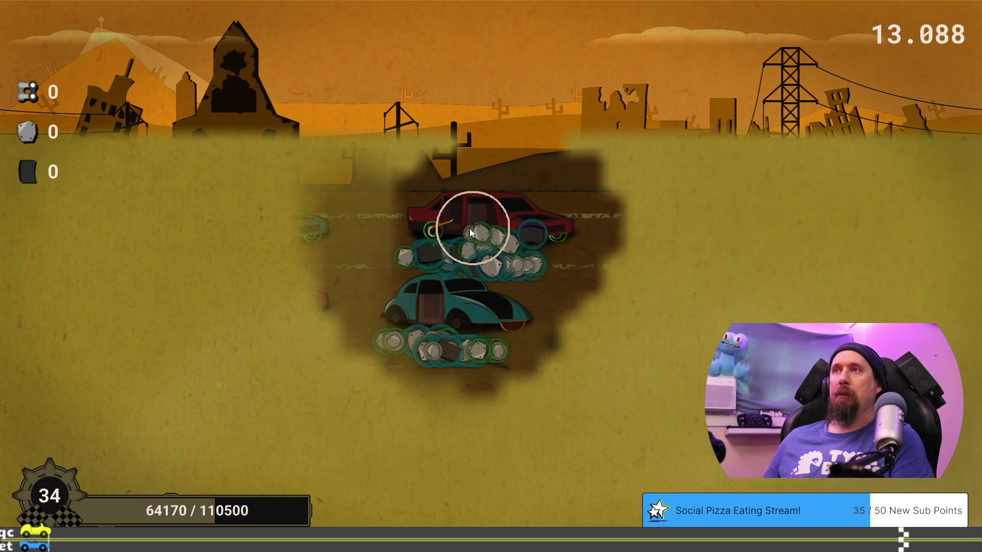
{"action": "mouse_move", "coordinate": [473, 258]}
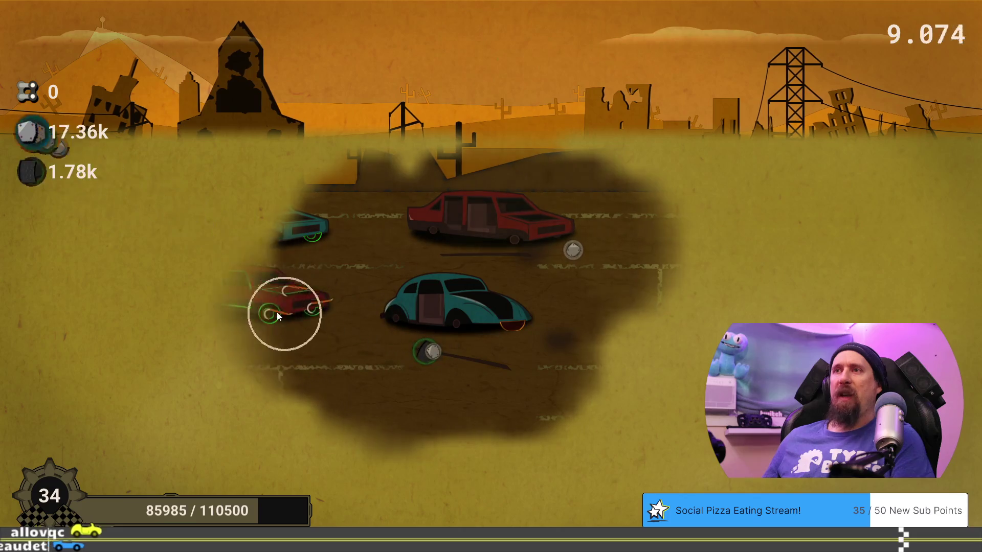
{"action": "mouse_move", "coordinate": [222, 226]}
{"action": "mouse_move", "coordinate": [195, 291]}
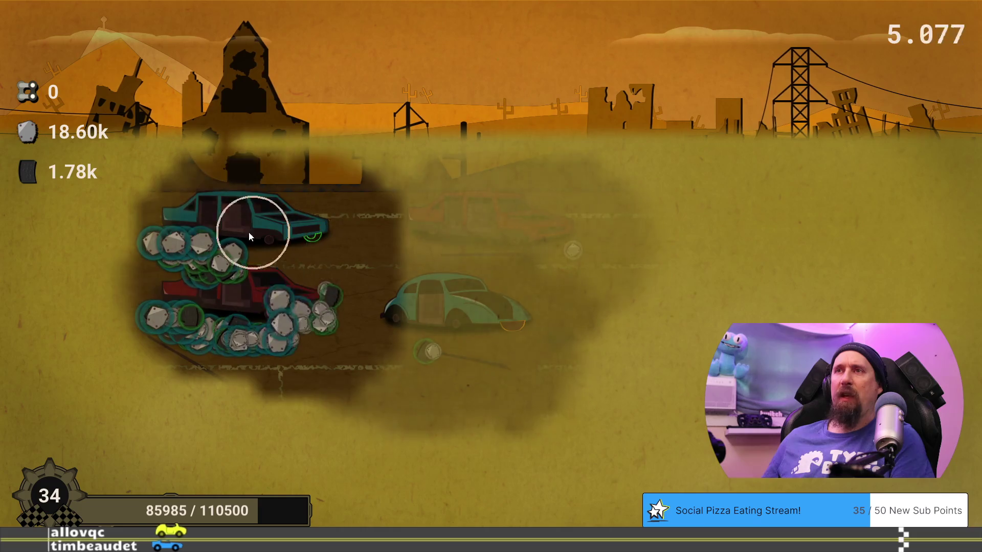
{"action": "mouse_move", "coordinate": [165, 250]}
{"action": "mouse_move", "coordinate": [210, 324]}
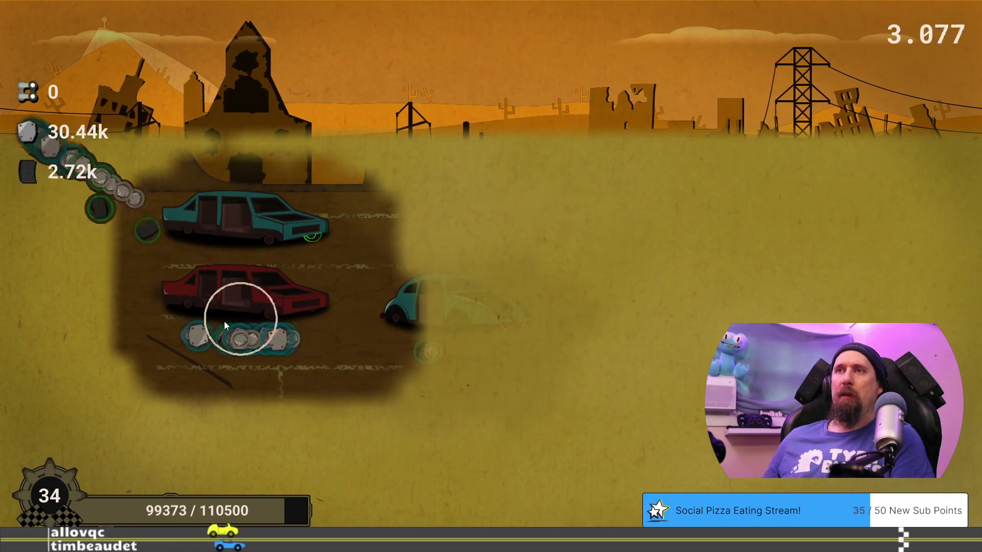
{"action": "mouse_move", "coordinate": [271, 455]}
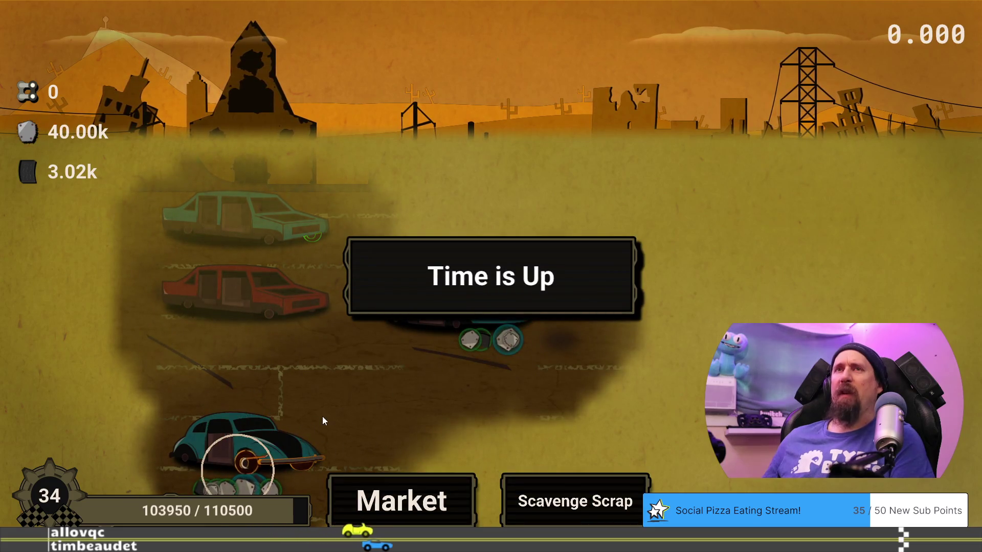
{"action": "left_click", "coordinate": [427, 497]}
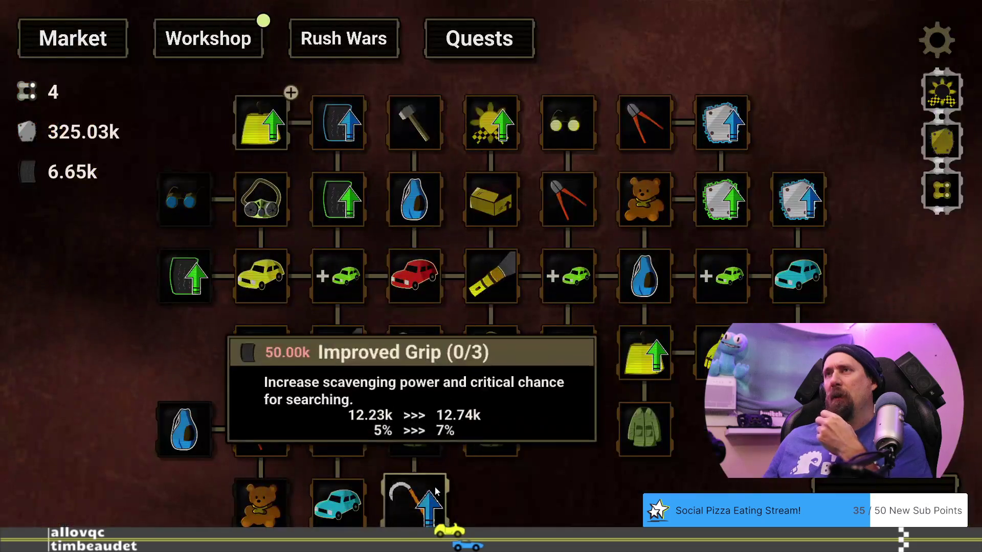
Drag the collector over the cars for 25.88k scrap and 3.50k tyres, then return to Market.
{"action": "left_click", "coordinate": [634, 474]}
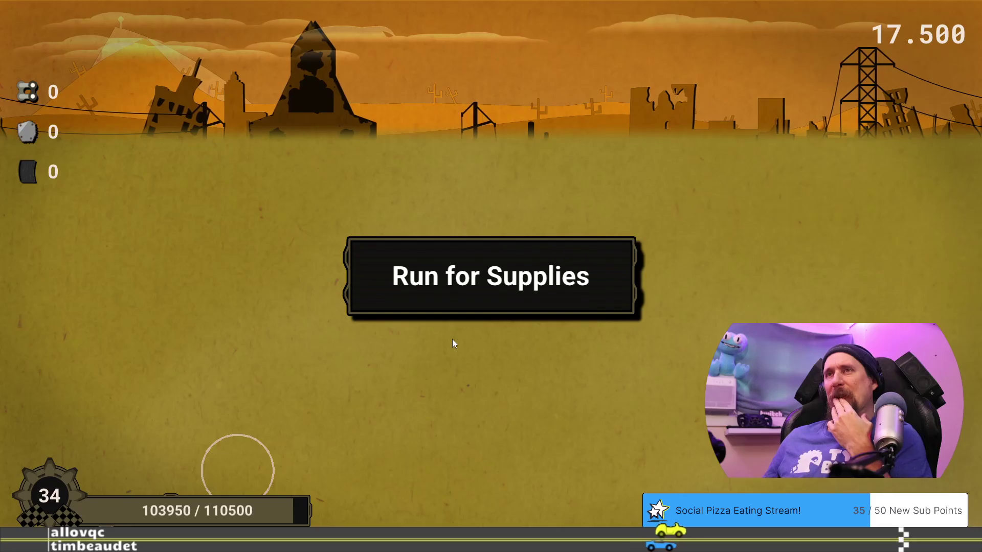
{"action": "mouse_move", "coordinate": [455, 361]}
{"action": "left_mouse_down"}
{"action": "mouse_move", "coordinate": [487, 372]}
{"action": "mouse_move", "coordinate": [361, 400]}
{"action": "mouse_move", "coordinate": [515, 402]}
{"action": "mouse_move", "coordinate": [293, 421]}
{"action": "mouse_move", "coordinate": [194, 450]}
{"action": "mouse_move", "coordinate": [165, 473]}
{"action": "mouse_move", "coordinate": [212, 479]}
{"action": "mouse_move", "coordinate": [157, 457]}
{"action": "mouse_move", "coordinate": [701, 265]}
{"action": "mouse_move", "coordinate": [712, 341]}
{"action": "mouse_move", "coordinate": [630, 392]}
{"action": "mouse_move", "coordinate": [679, 312]}
{"action": "mouse_move", "coordinate": [723, 338]}
{"action": "mouse_move", "coordinate": [323, 237]}
{"action": "mouse_move", "coordinate": [497, 227]}
{"action": "mouse_move", "coordinate": [476, 227]}
{"action": "mouse_move", "coordinate": [462, 252]}
{"action": "mouse_move", "coordinate": [494, 257]}
{"action": "mouse_move", "coordinate": [196, 247]}
{"action": "mouse_move", "coordinate": [203, 228]}
{"action": "left_mouse_up"}
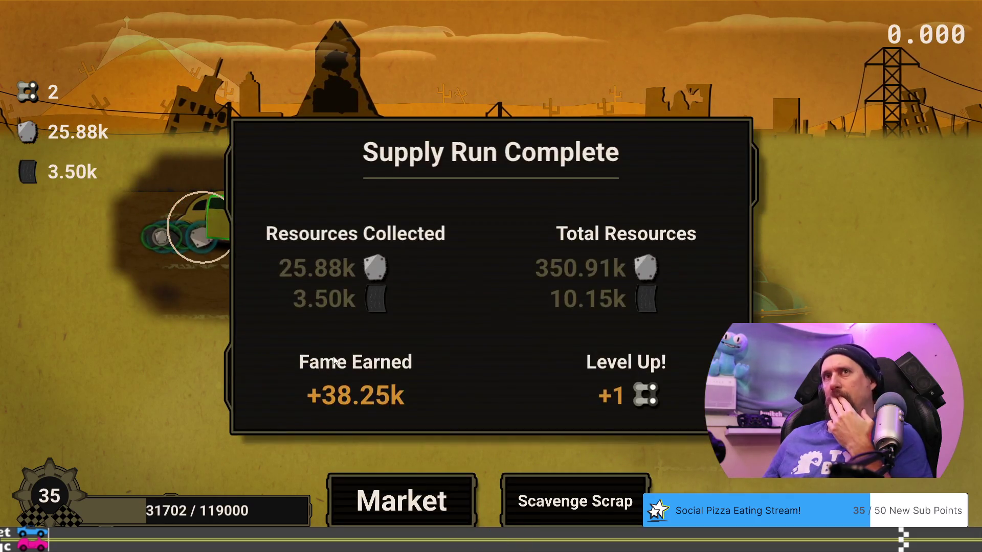
{"action": "left_click", "coordinate": [438, 491]}
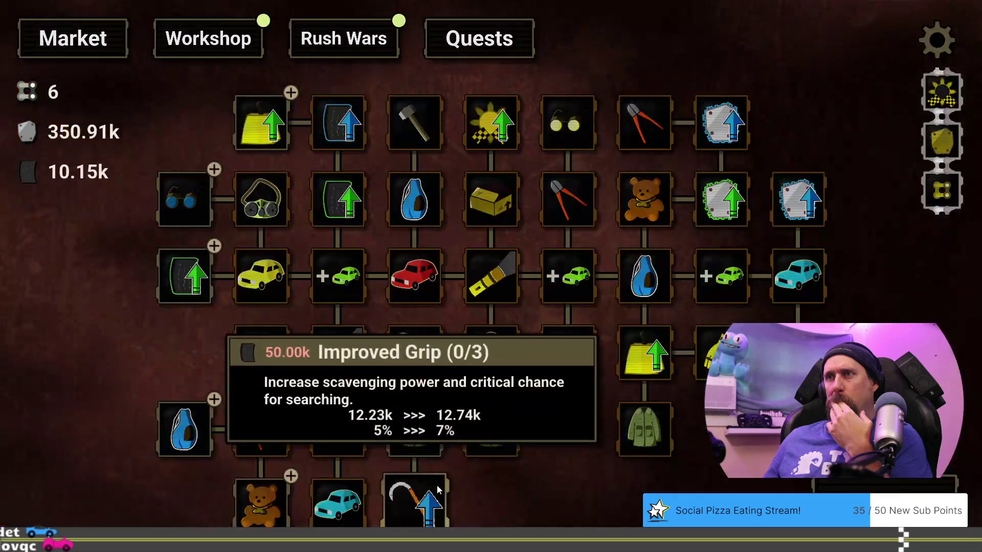
{"action": "scroll", "coordinate": [558, 474], "scroll_direction": "down", "scroll_amount": 2}
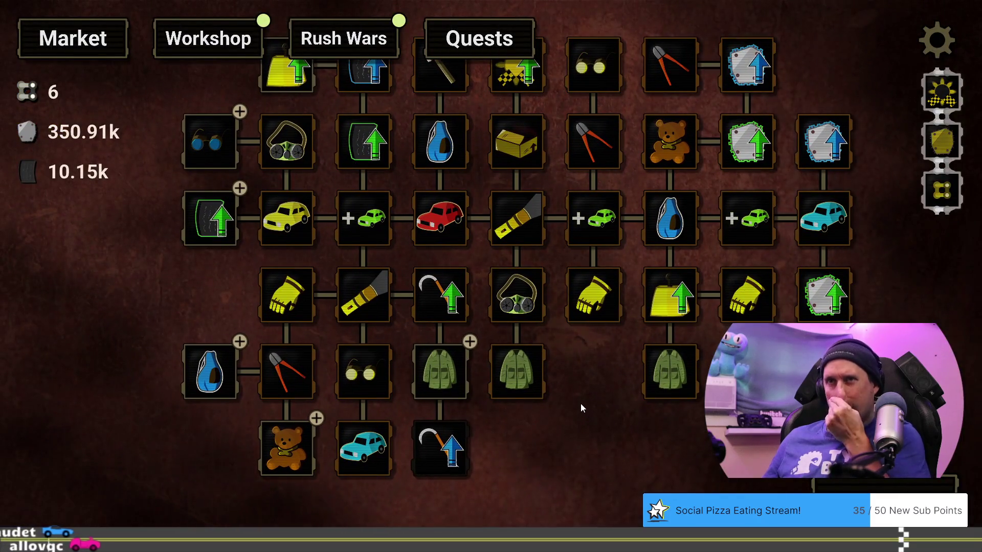
{"action": "mouse_move", "coordinate": [454, 376]}
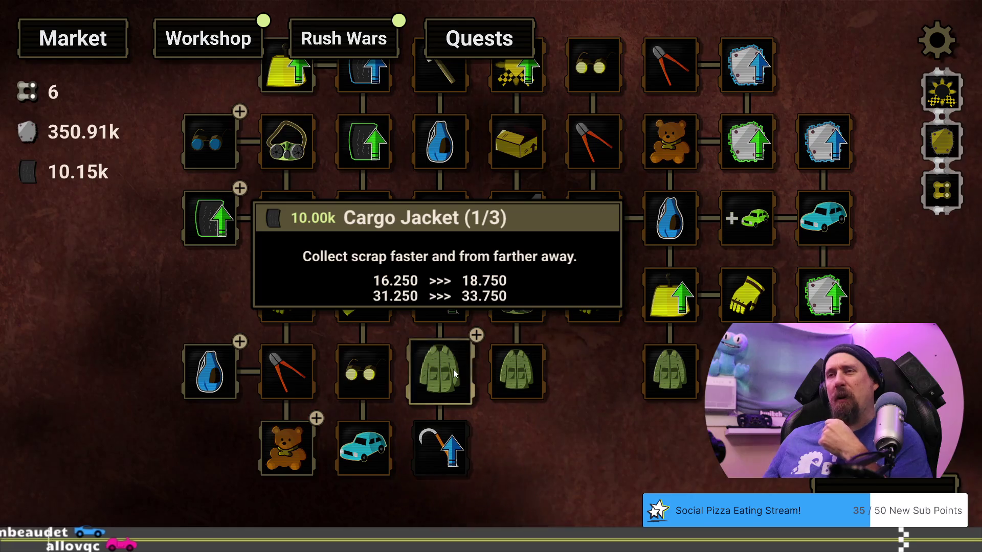
{"action": "mouse_move", "coordinate": [203, 376]}
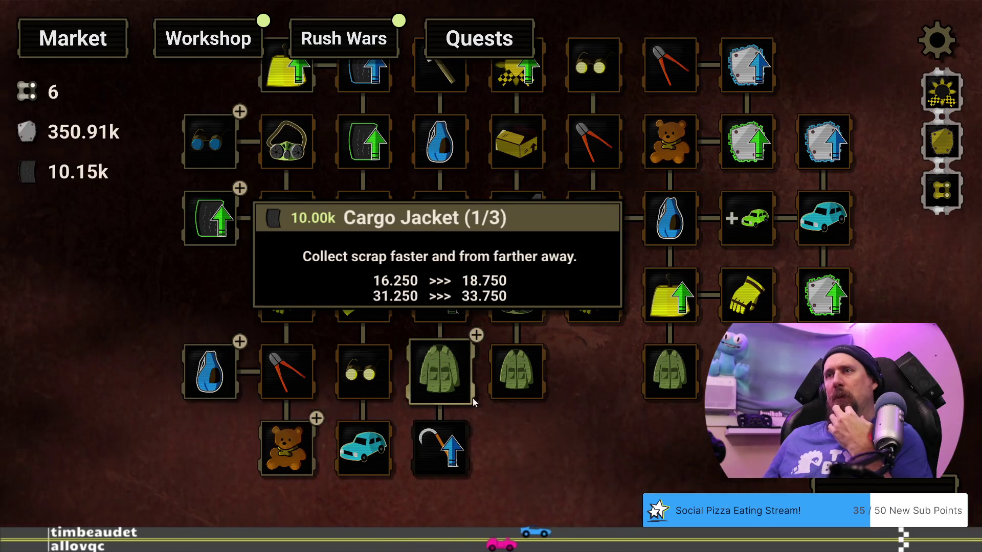
{"action": "key", "text": "grave"}
{"action": "type", "text": "load pos"}
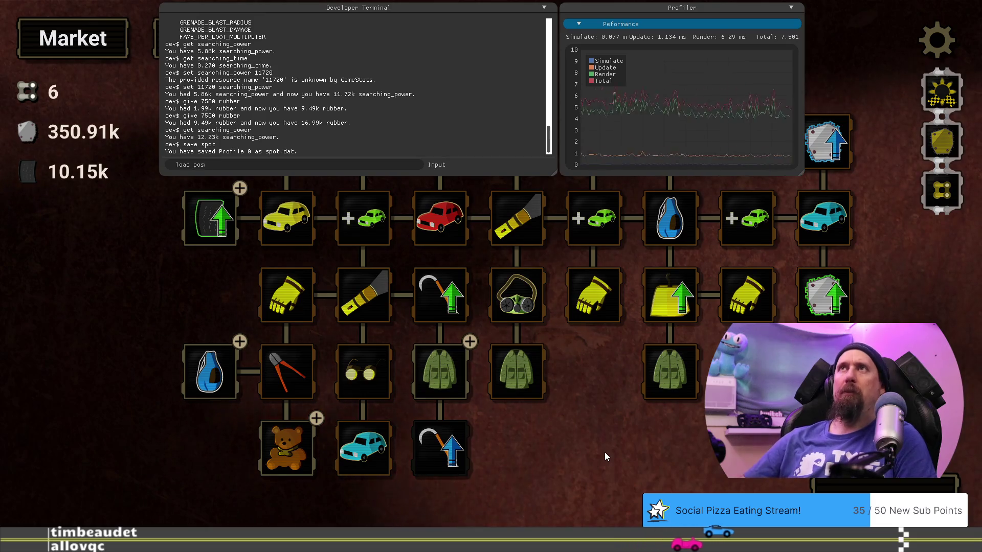
Load the saved spot profile, buy the Bag upgrade, and start a new supply run.
{"action": "key", "text": "BackSpace"}
{"action": "key", "text": "BackSpace"}
{"action": "key", "text": "BackSpace"}
{"action": "type", "text": "spot"}
{"action": "key", "text": "Return"}
{"action": "key", "text": "grave"}
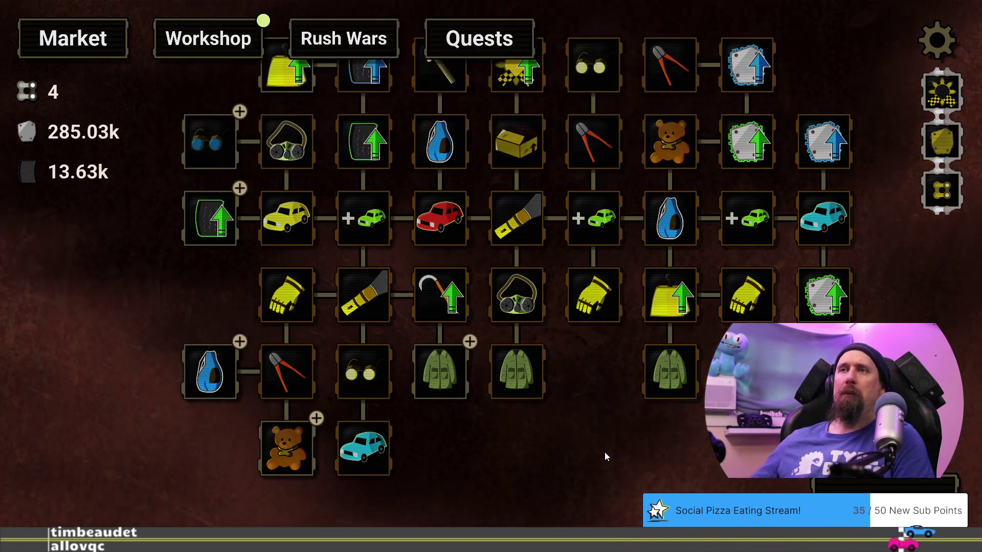
{"action": "left_click", "coordinate": [230, 376]}
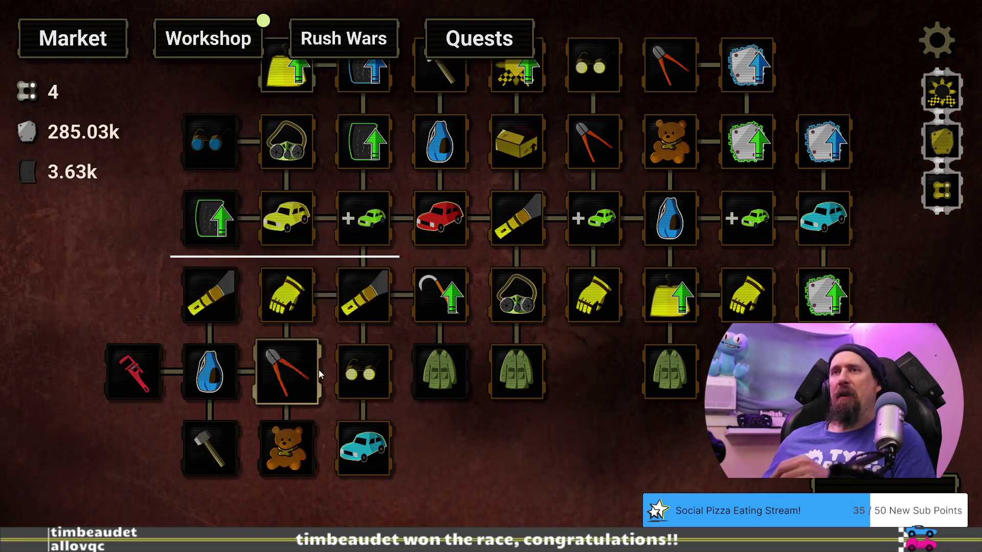
{"action": "left_click", "coordinate": [491, 367]}
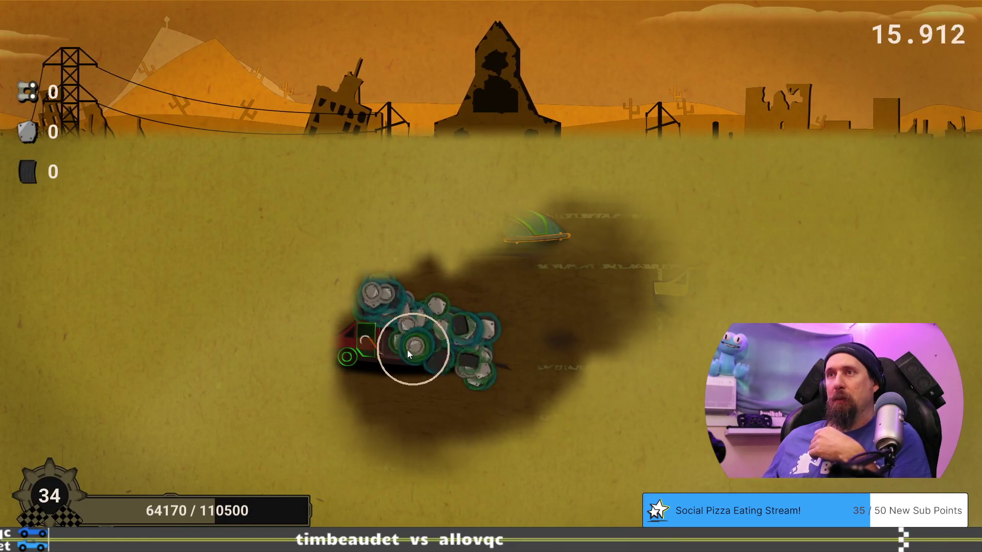
Scavenge the wrecked car twice for scrap and tyres, then head back to the Market tree.
{"action": "mouse_move", "coordinate": [375, 356]}
{"action": "left_mouse_down"}
{"action": "mouse_move", "coordinate": [308, 372]}
{"action": "mouse_move", "coordinate": [380, 388]}
{"action": "mouse_move", "coordinate": [391, 378]}
{"action": "mouse_move", "coordinate": [248, 442]}
{"action": "mouse_move", "coordinate": [270, 456]}
{"action": "left_mouse_up"}
{"action": "mouse_move", "coordinate": [268, 456]}
{"action": "left_mouse_down"}
{"action": "mouse_move", "coordinate": [213, 452]}
{"action": "mouse_move", "coordinate": [198, 462]}
{"action": "mouse_move", "coordinate": [313, 475]}
{"action": "mouse_move", "coordinate": [158, 467]}
{"action": "mouse_move", "coordinate": [188, 460]}
{"action": "mouse_move", "coordinate": [332, 209]}
{"action": "mouse_move", "coordinate": [567, 238]}
{"action": "mouse_move", "coordinate": [495, 229]}
{"action": "mouse_move", "coordinate": [508, 223]}
{"action": "mouse_move", "coordinate": [417, 240]}
{"action": "mouse_move", "coordinate": [465, 258]}
{"action": "mouse_move", "coordinate": [471, 272]}
{"action": "mouse_move", "coordinate": [372, 237]}
{"action": "mouse_move", "coordinate": [697, 336]}
{"action": "left_mouse_up"}
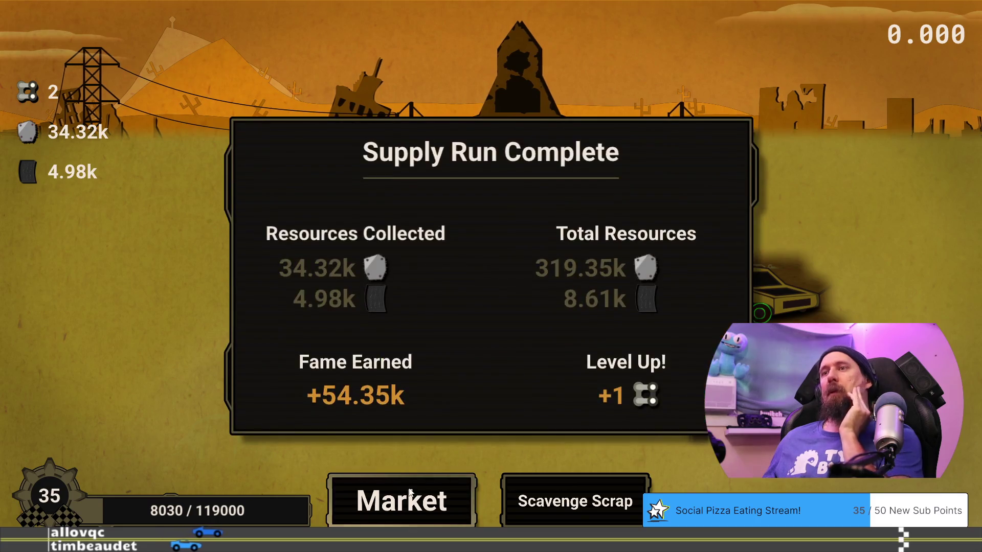
{"action": "left_click", "coordinate": [412, 491]}
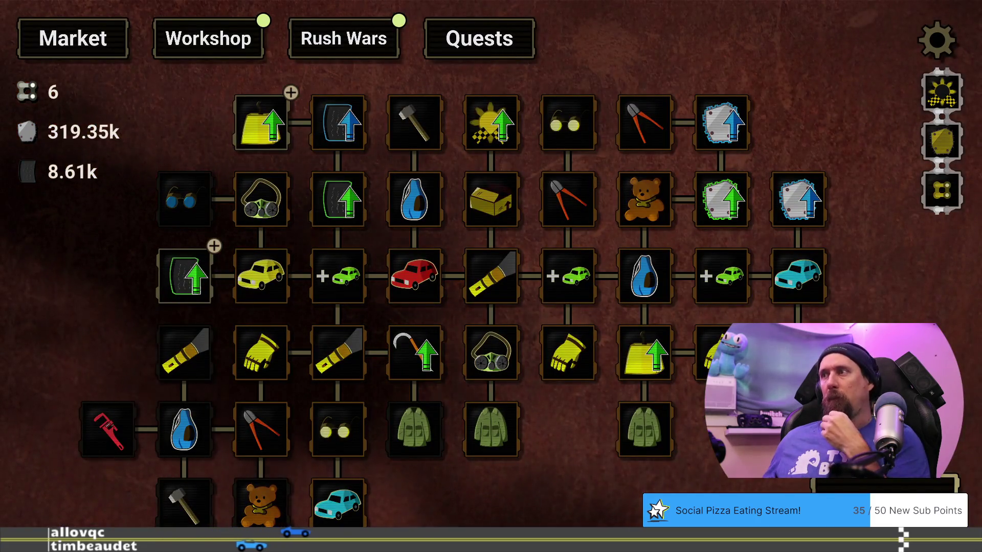
Start a new supply run, strip the red car for parts, and return to the Market tree.
{"action": "left_click", "coordinate": [869, 483]}
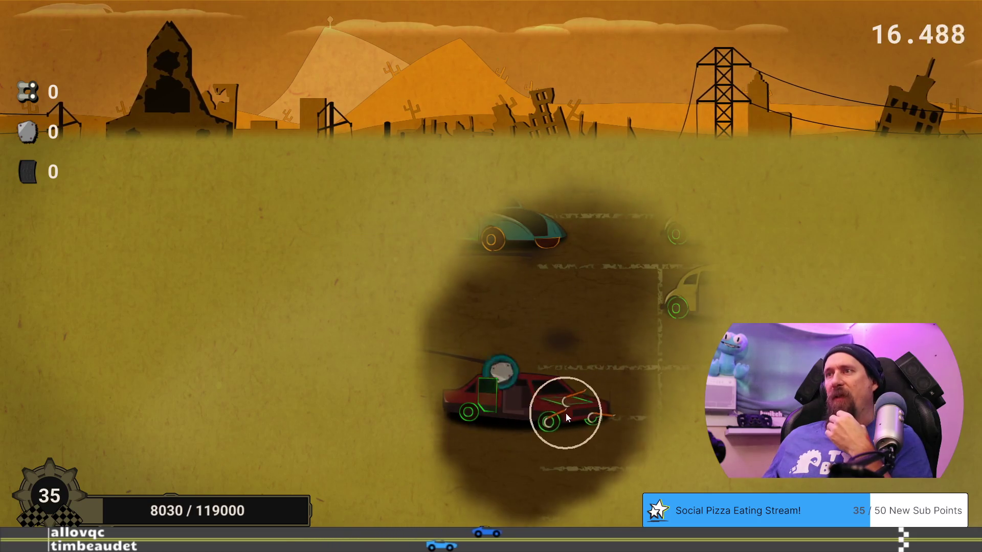
{"action": "mouse_move", "coordinate": [571, 409]}
{"action": "left_mouse_down"}
{"action": "mouse_move", "coordinate": [464, 410]}
{"action": "mouse_move", "coordinate": [510, 440]}
{"action": "mouse_move", "coordinate": [571, 440]}
{"action": "mouse_move", "coordinate": [415, 431]}
{"action": "mouse_move", "coordinate": [498, 422]}
{"action": "mouse_move", "coordinate": [474, 428]}
{"action": "mouse_move", "coordinate": [499, 320]}
{"action": "mouse_move", "coordinate": [485, 236]}
{"action": "mouse_move", "coordinate": [514, 222]}
{"action": "mouse_move", "coordinate": [517, 230]}
{"action": "mouse_move", "coordinate": [480, 220]}
{"action": "mouse_move", "coordinate": [417, 246]}
{"action": "mouse_move", "coordinate": [456, 261]}
{"action": "mouse_move", "coordinate": [548, 258]}
{"action": "mouse_move", "coordinate": [426, 238]}
{"action": "mouse_move", "coordinate": [191, 450]}
{"action": "mouse_move", "coordinate": [239, 411]}
{"action": "mouse_move", "coordinate": [217, 436]}
{"action": "mouse_move", "coordinate": [265, 466]}
{"action": "mouse_move", "coordinate": [163, 472]}
{"action": "mouse_move", "coordinate": [266, 474]}
{"action": "mouse_move", "coordinate": [226, 488]}
{"action": "mouse_move", "coordinate": [194, 372]}
{"action": "mouse_move", "coordinate": [221, 376]}
{"action": "mouse_move", "coordinate": [205, 398]}
{"action": "mouse_move", "coordinate": [223, 408]}
{"action": "mouse_move", "coordinate": [176, 386]}
{"action": "left_mouse_up"}
{"action": "left_click", "coordinate": [364, 504]}
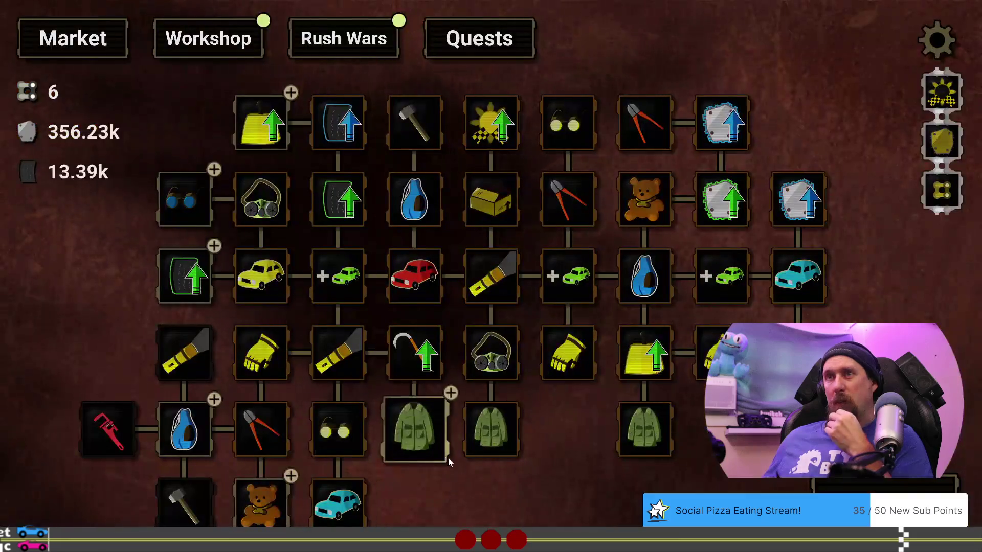
Preview the Rush Wars challenge offer, then dismiss it and go back to the Market tree.
{"action": "left_click_drag", "start_coordinate": [480, 492], "coordinate": [532, 456]}
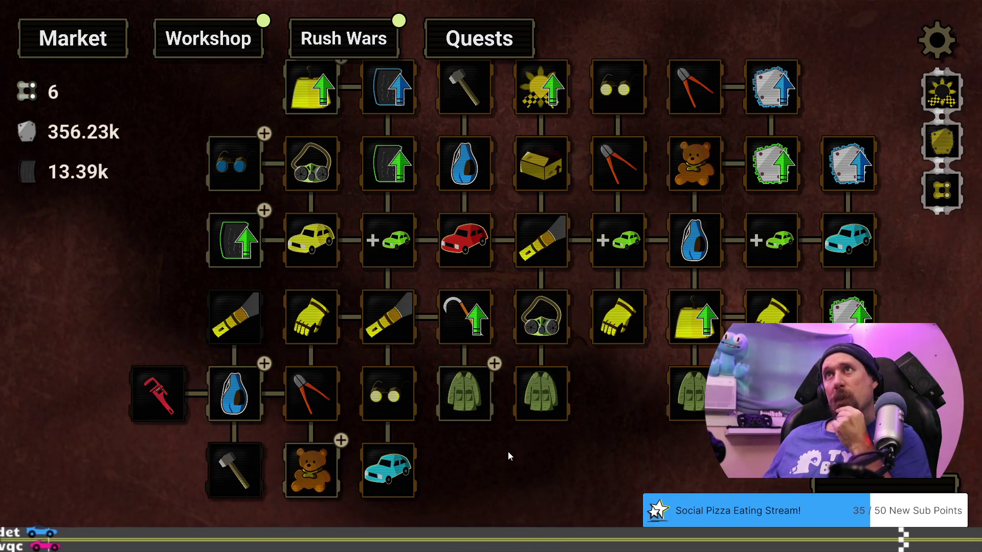
{"action": "left_click", "coordinate": [344, 38]}
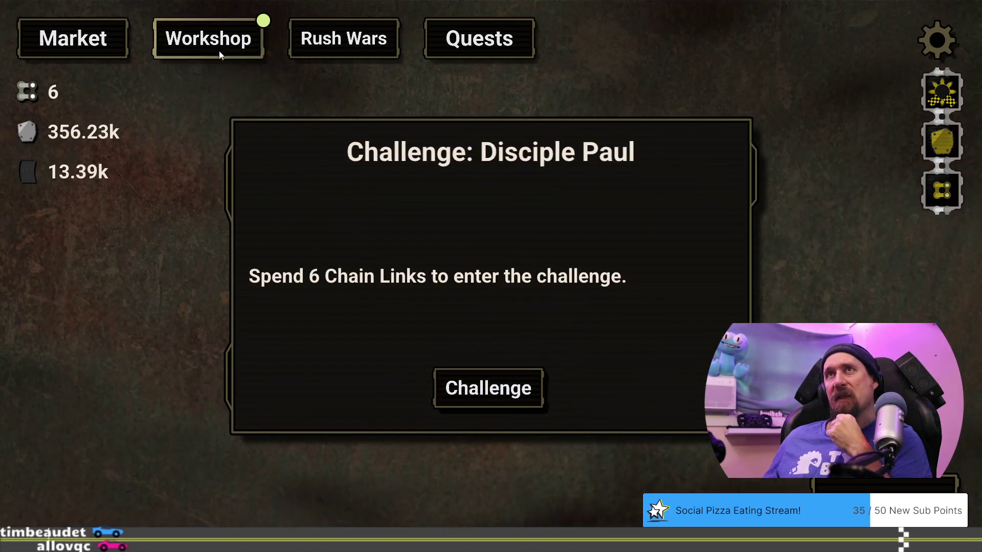
{"action": "left_click", "coordinate": [73, 37]}
{"action": "key", "text": "space"}
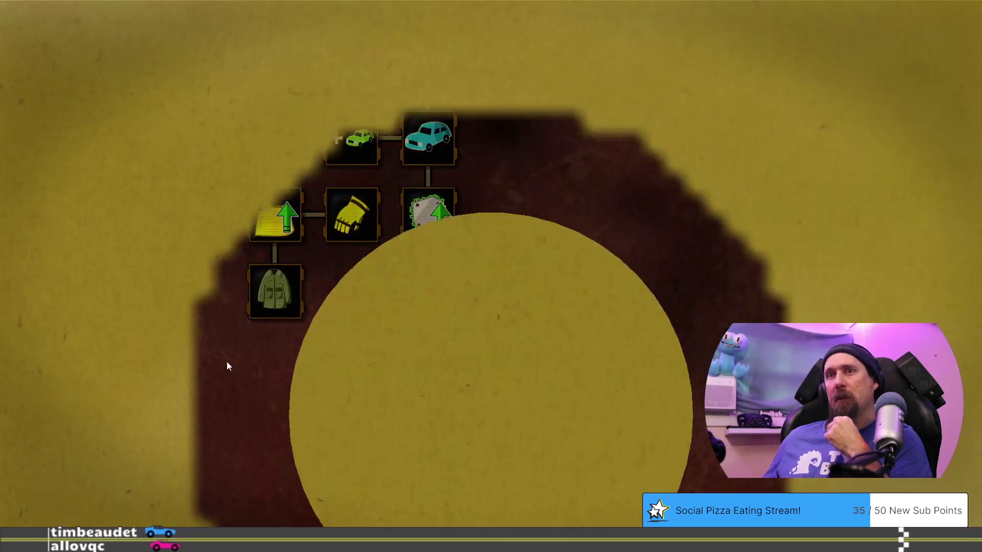
{"action": "left_click", "coordinate": [400, 499]}
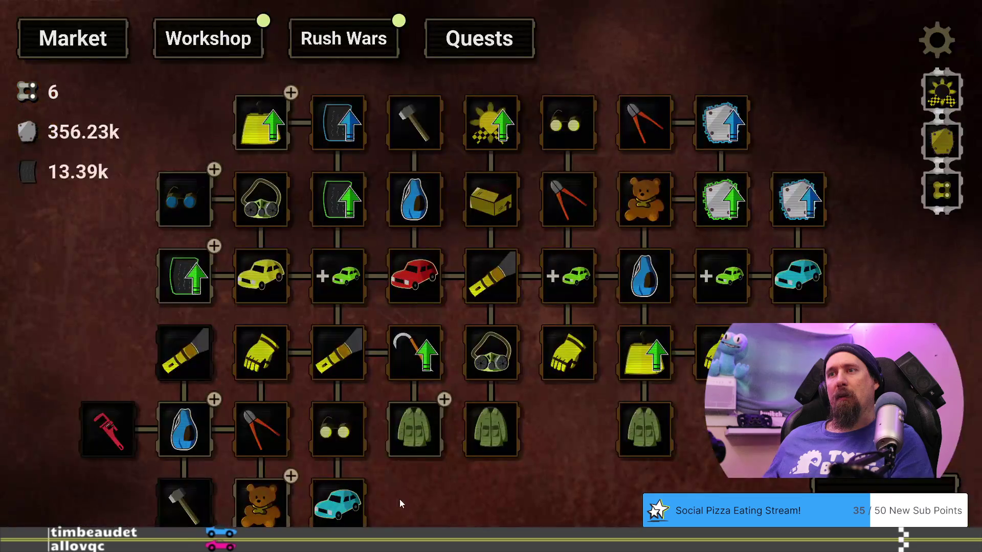
Buy a second Bag level for 10.00k tyres and reopen Disciple Paul's challenge offer.
{"action": "left_click_drag", "start_coordinate": [416, 501], "coordinate": [424, 434]}
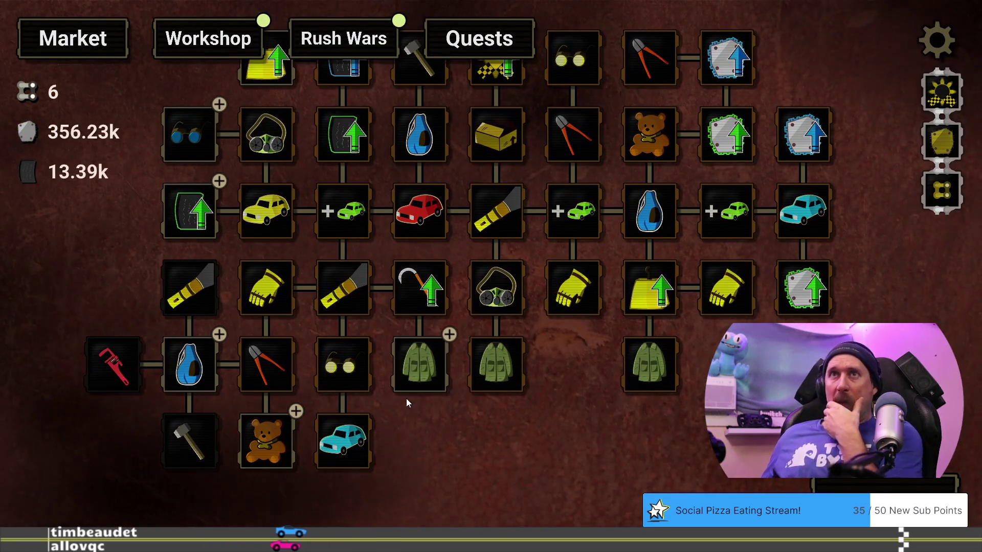
{"action": "left_click", "coordinate": [194, 364]}
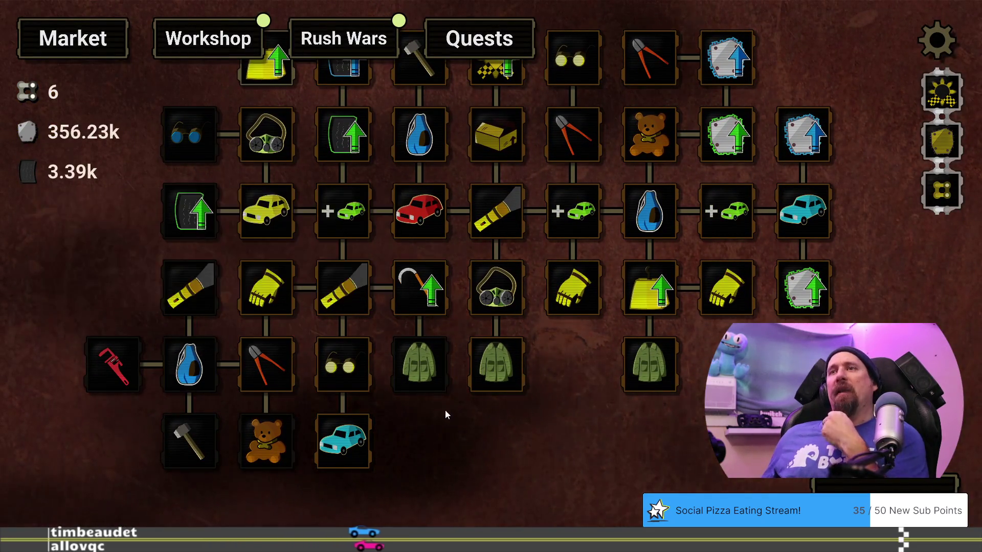
{"action": "left_click_drag", "start_coordinate": [452, 417], "coordinate": [425, 440]}
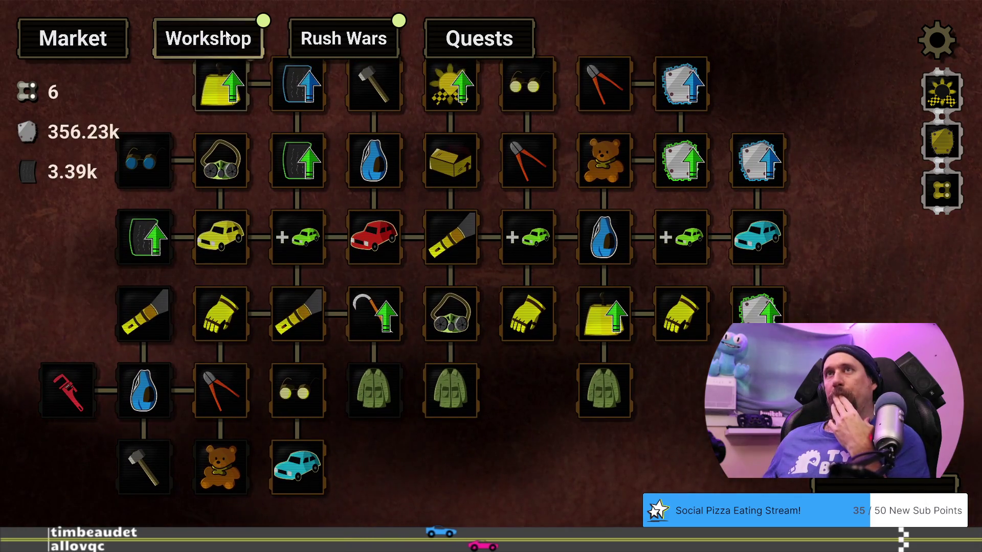
{"action": "mouse_move", "coordinate": [142, 91]}
{"action": "left_mouse_down"}
{"action": "mouse_move", "coordinate": [154, 123]}
{"action": "mouse_move", "coordinate": [160, 105]}
{"action": "left_mouse_up"}
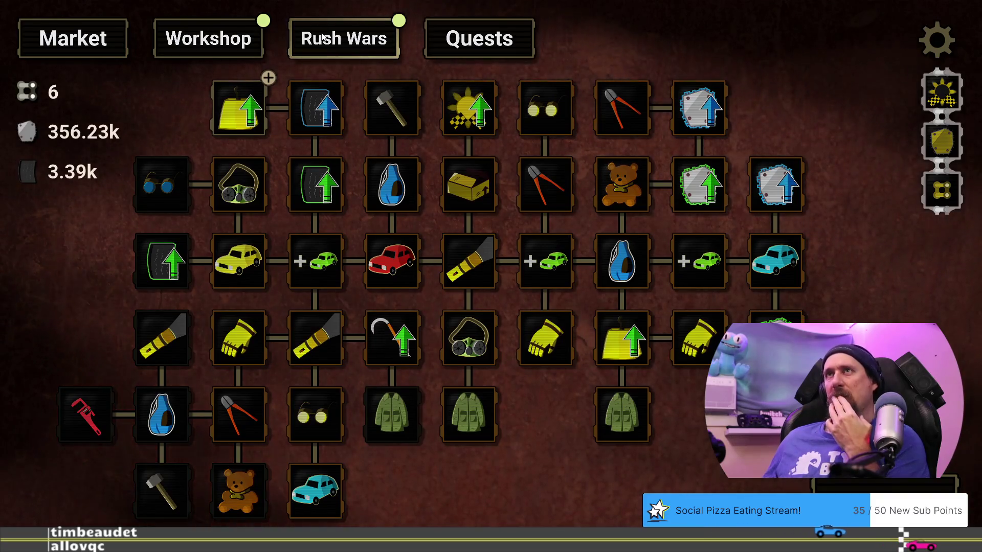
{"action": "left_click", "coordinate": [322, 36]}
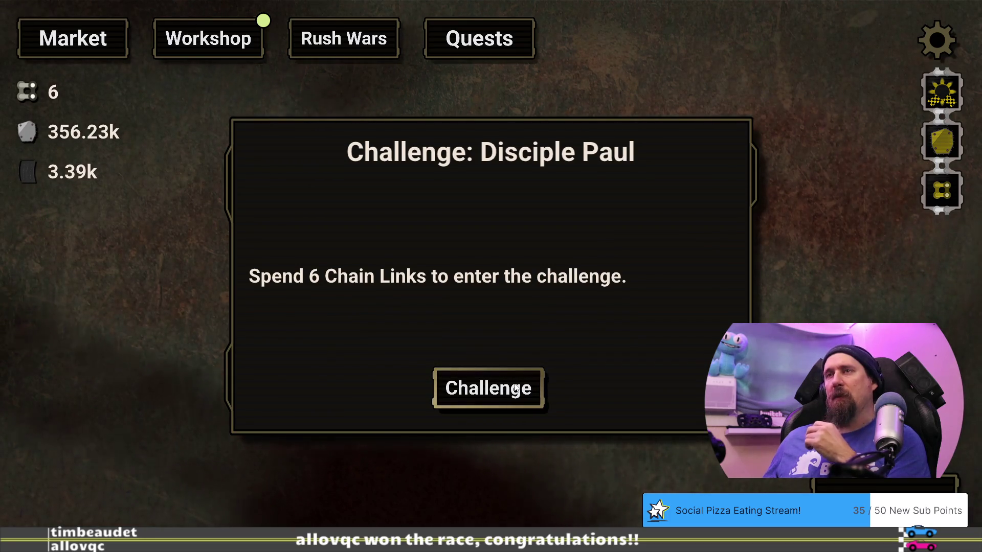
Spend 6 Chain Links to enter the challenge and find the priest's welcome line in challengers_dialog.jsonc.
{"action": "left_click", "coordinate": [515, 389]}
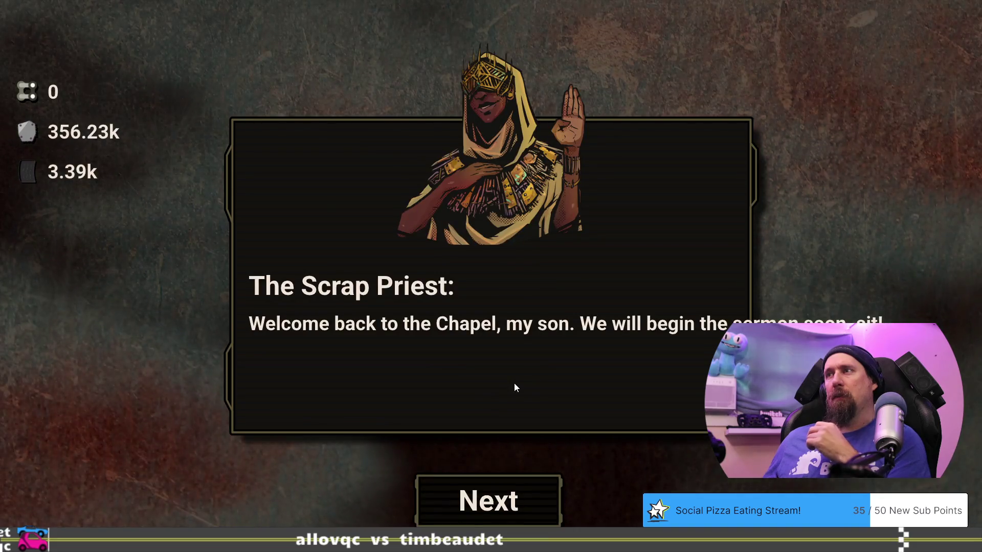
{"action": "key", "text": "alt+Tab"}
{"action": "key", "text": "alt+Tab"}
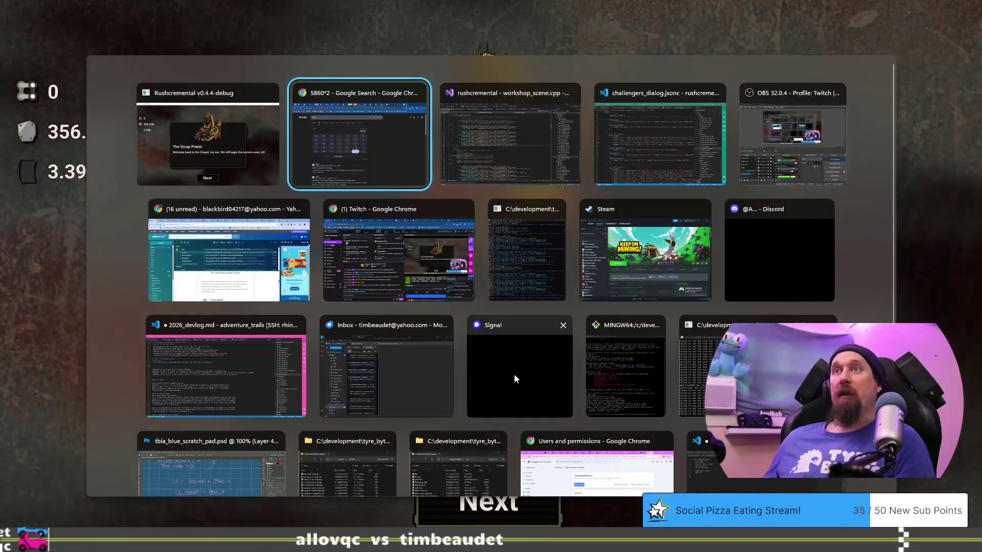
{"action": "key", "text": "alt+Tab"}
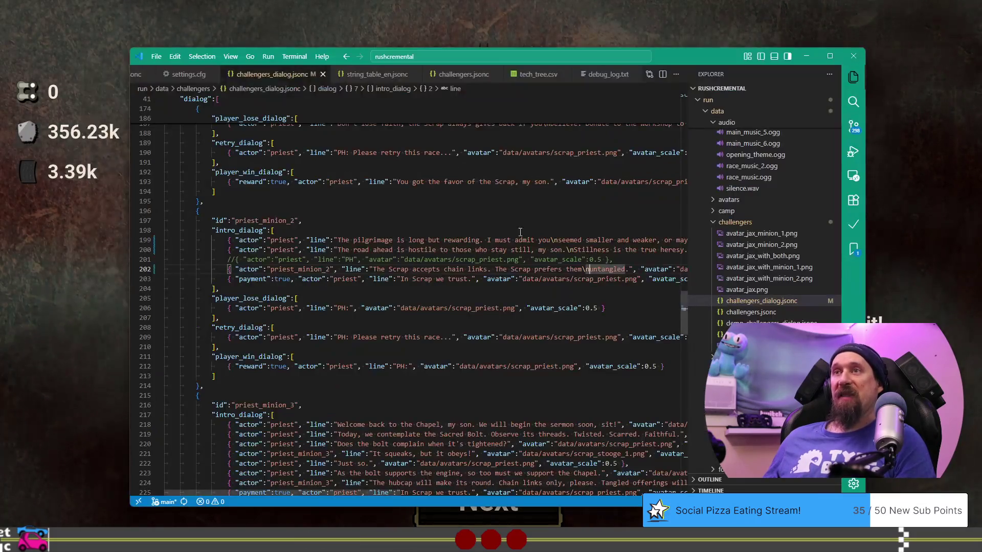
{"action": "scroll", "coordinate": [462, 280], "scroll_direction": "down", "scroll_amount": 5}
{"action": "left_click", "coordinate": [546, 297]}
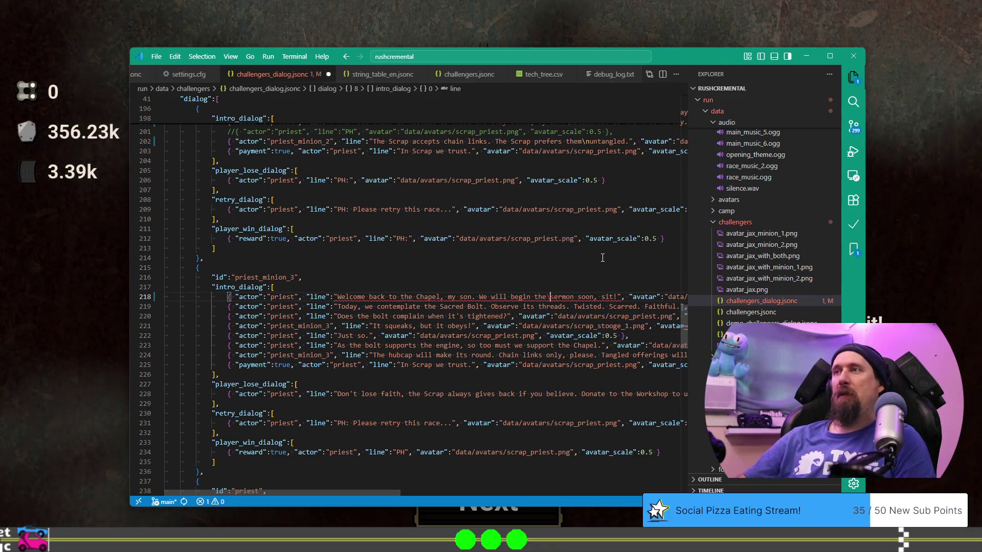
Step through the priest's opening lines, checking the 'threads' line in the dialog file.
{"action": "key", "text": "alt+Tab"}
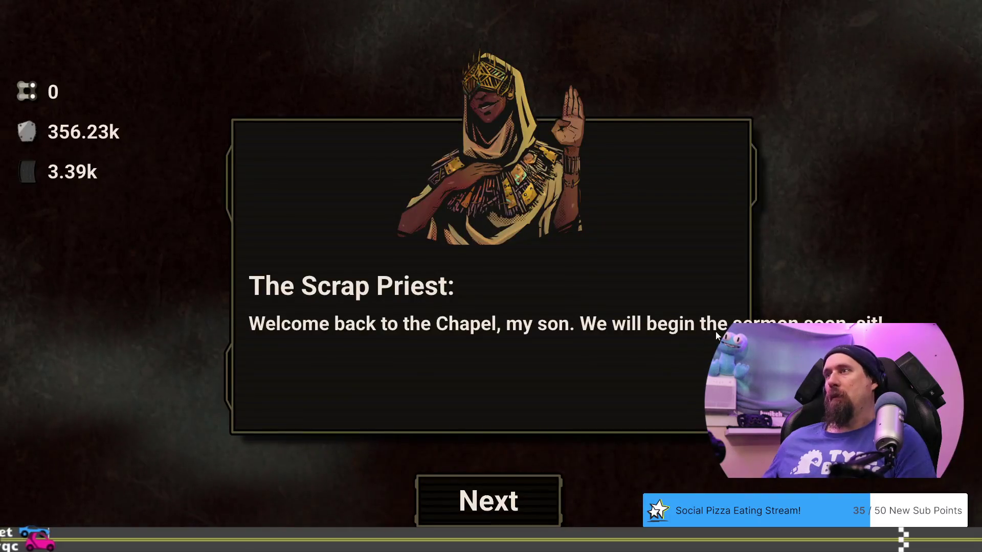
{"action": "left_click", "coordinate": [481, 504]}
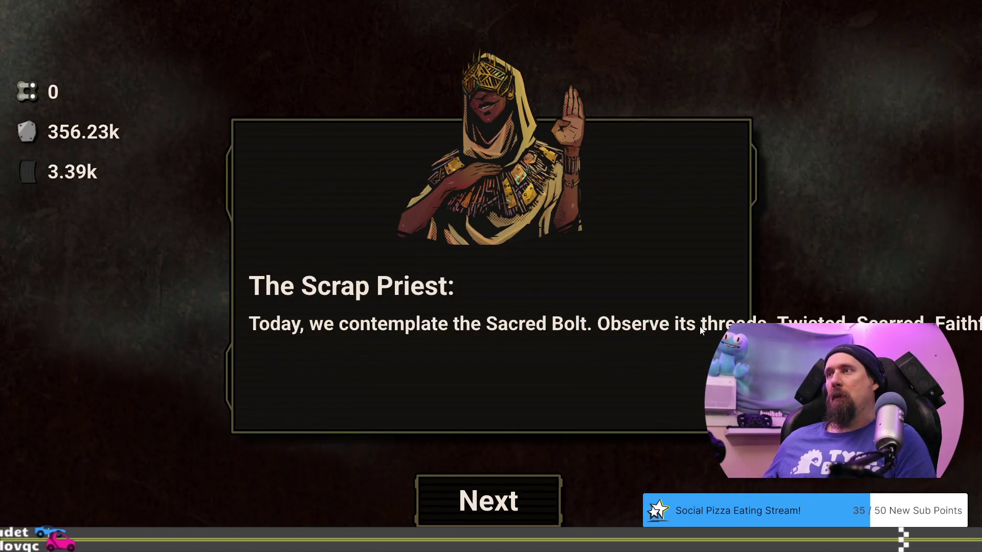
{"action": "key", "text": "alt+Tab"}
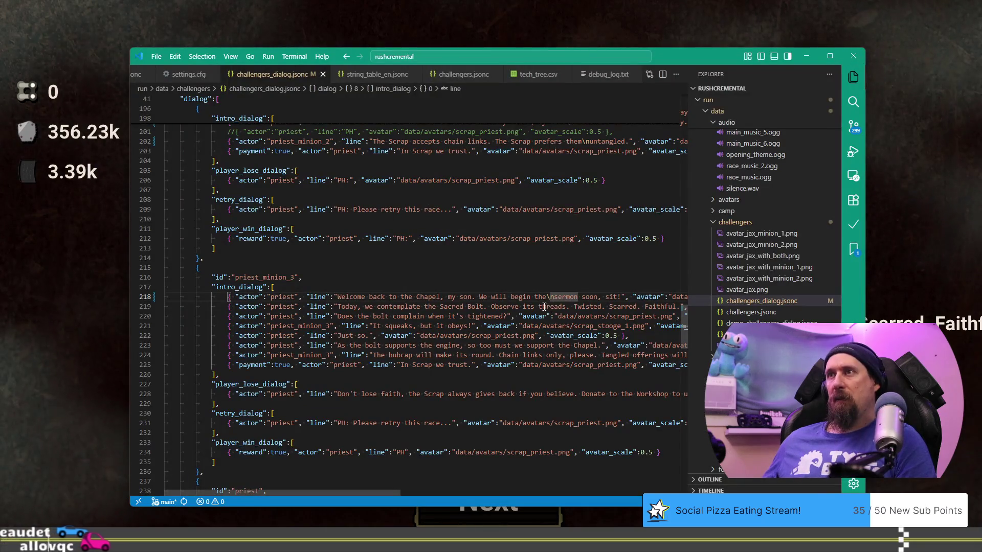
{"action": "left_click", "coordinate": [543, 306]}
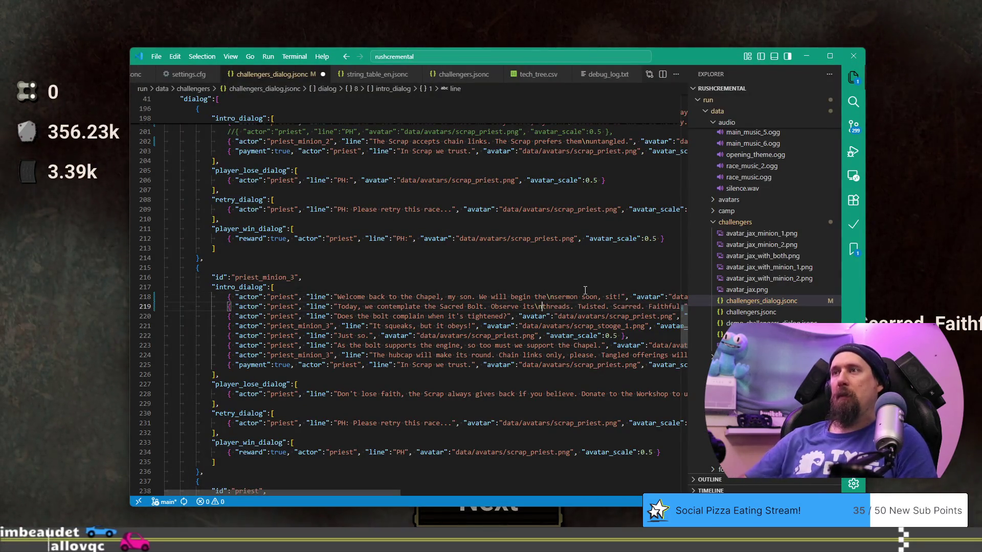
{"action": "left_click", "coordinate": [914, 236]}
{"action": "left_click", "coordinate": [470, 475]}
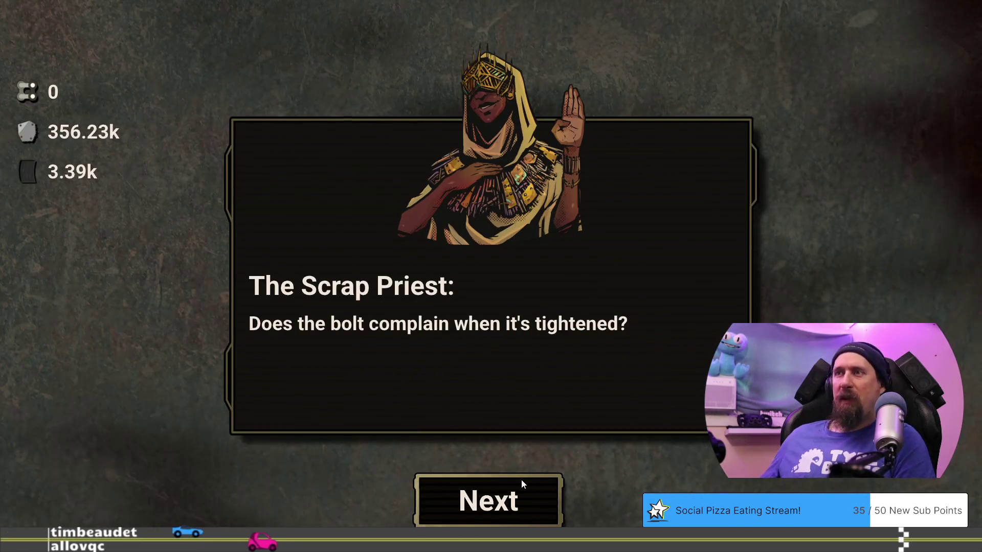
Advance the dialogue to Disciple Paul's hubcap line, checking the bolt line in the editor.
{"action": "left_click", "coordinate": [527, 495]}
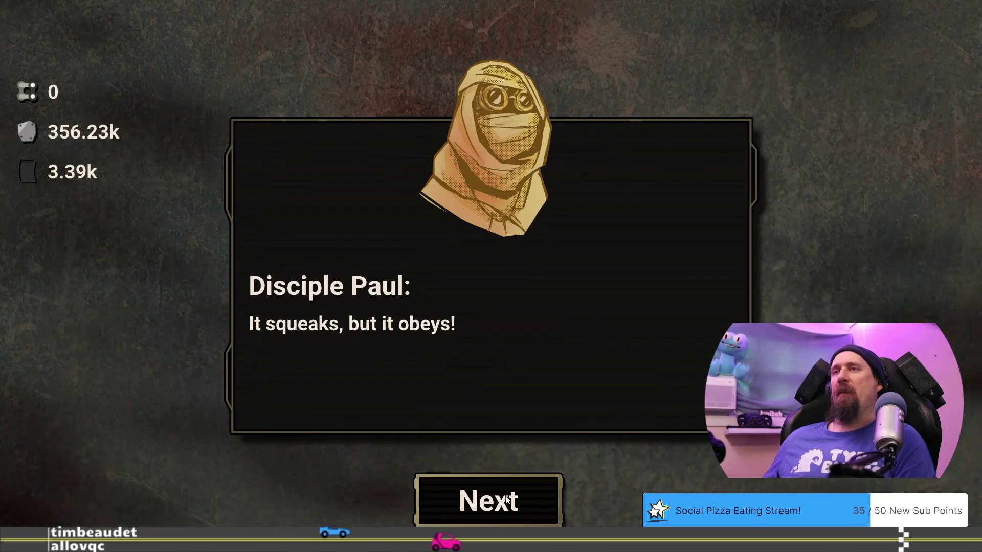
{"action": "left_click", "coordinate": [507, 498]}
{"action": "left_click", "coordinate": [507, 499]}
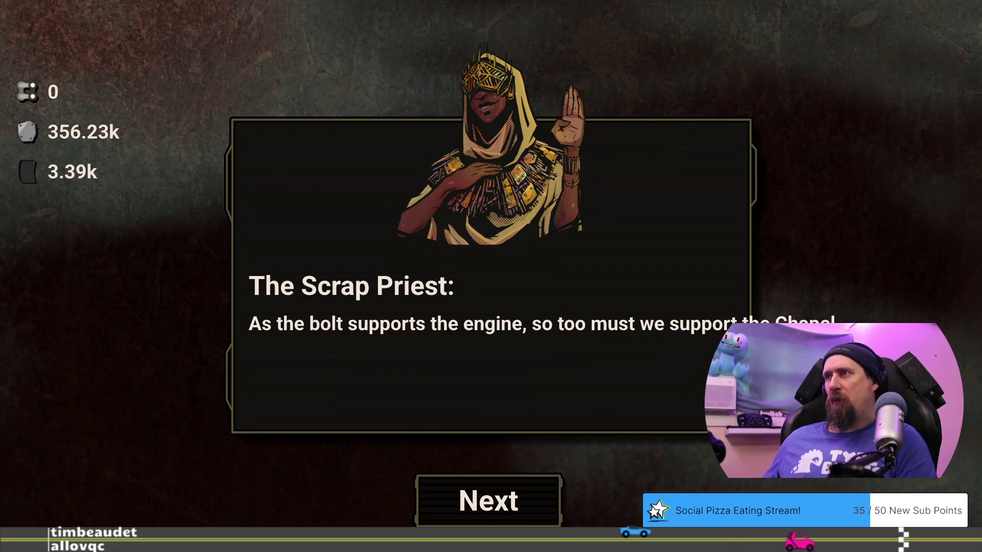
{"action": "key", "text": "alt+Tab"}
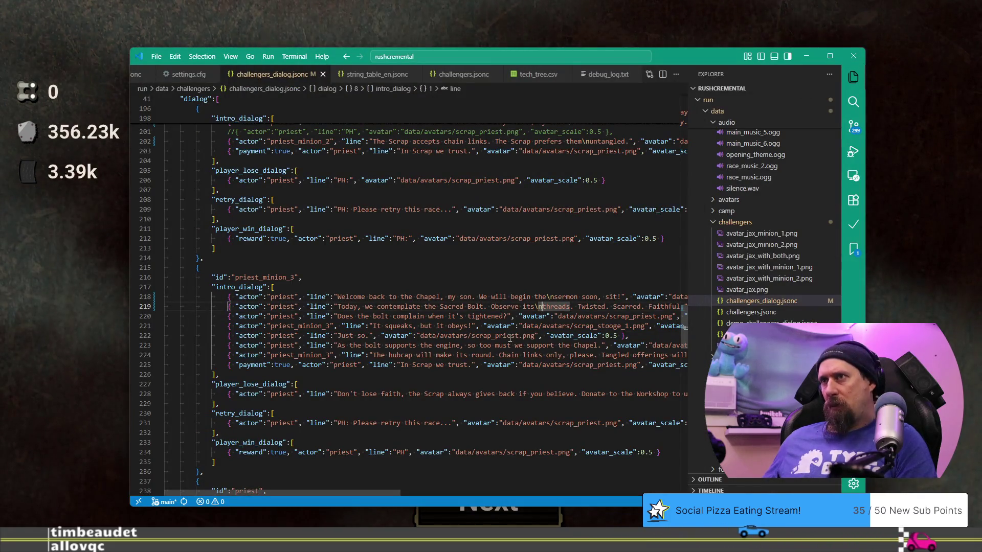
{"action": "left_click", "coordinate": [555, 346]}
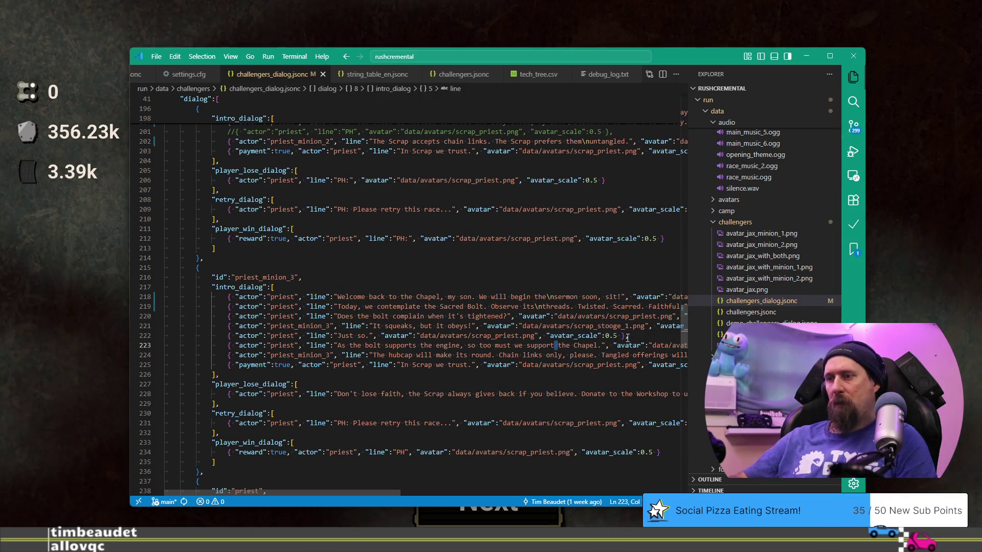
{"action": "type", "text": "\\n"}
{"action": "key", "text": "alt+Tab"}
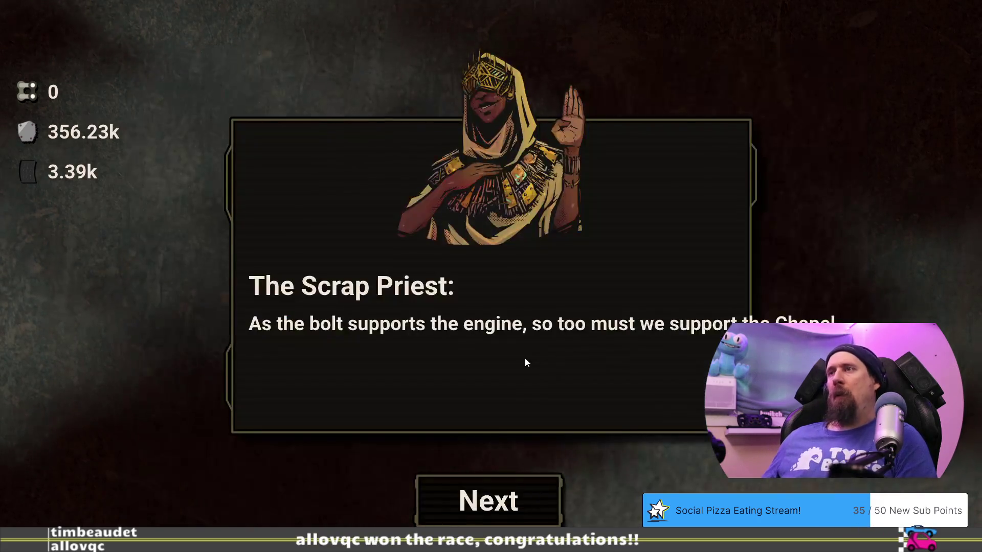
{"action": "left_click", "coordinate": [510, 500]}
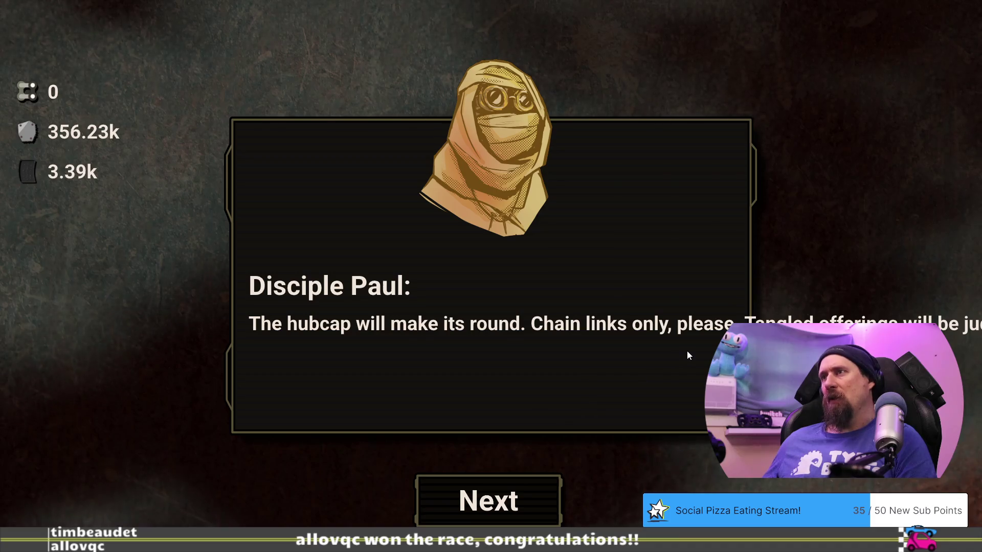
Insert a \n before 'Tangled offerings' on line 224, then start the race against Disciple Paul.
{"action": "key", "text": "alt+Tab"}
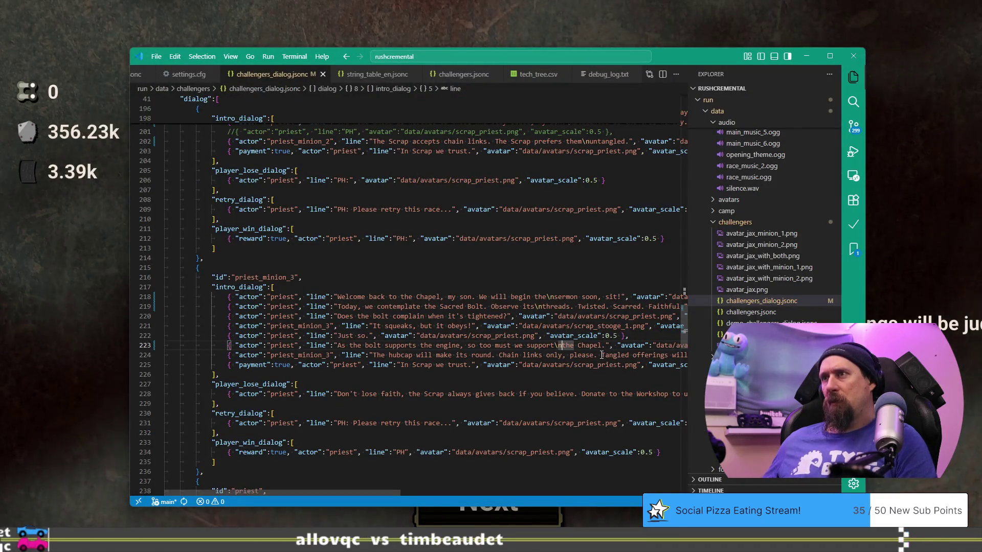
{"action": "type", "text": "\\"}
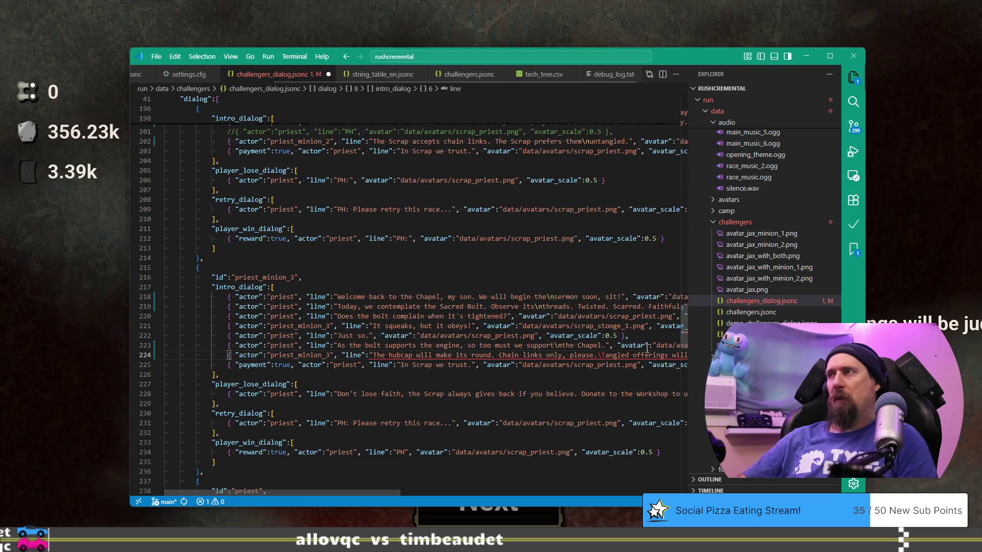
{"action": "type", "text": "n"}
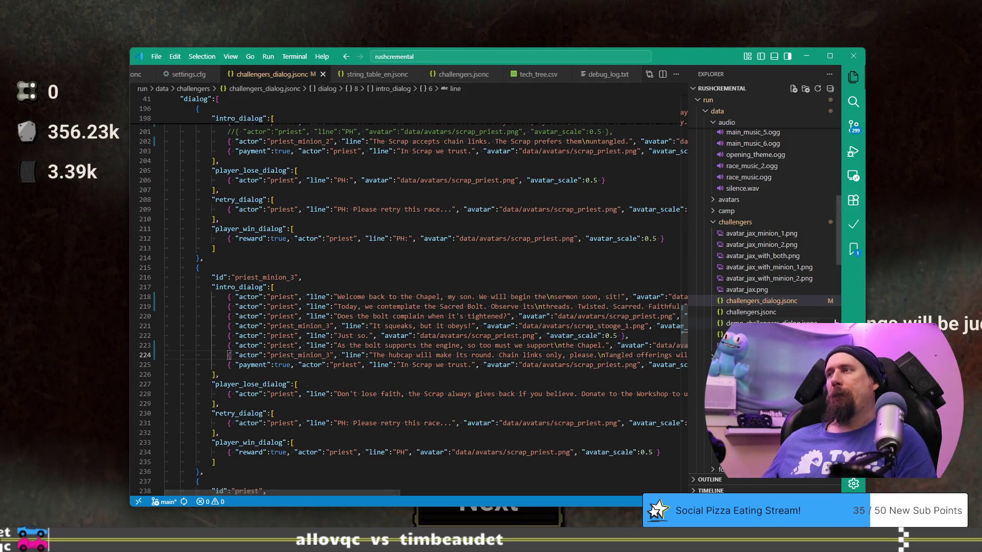
{"action": "left_click", "coordinate": [491, 511]}
{"action": "left_click", "coordinate": [495, 511]}
{"action": "left_click", "coordinate": [483, 391]}
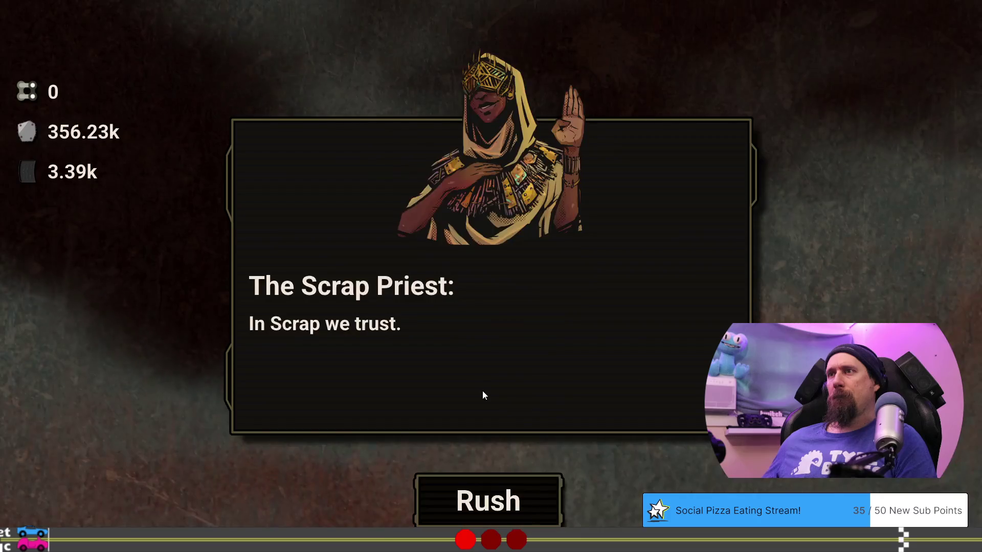
{"action": "left_click", "coordinate": [504, 503]}
Race Disciple Paul with a launch and three upshifts. He wins 15.633 to 15.918.
{"action": "key", "text": "space"}
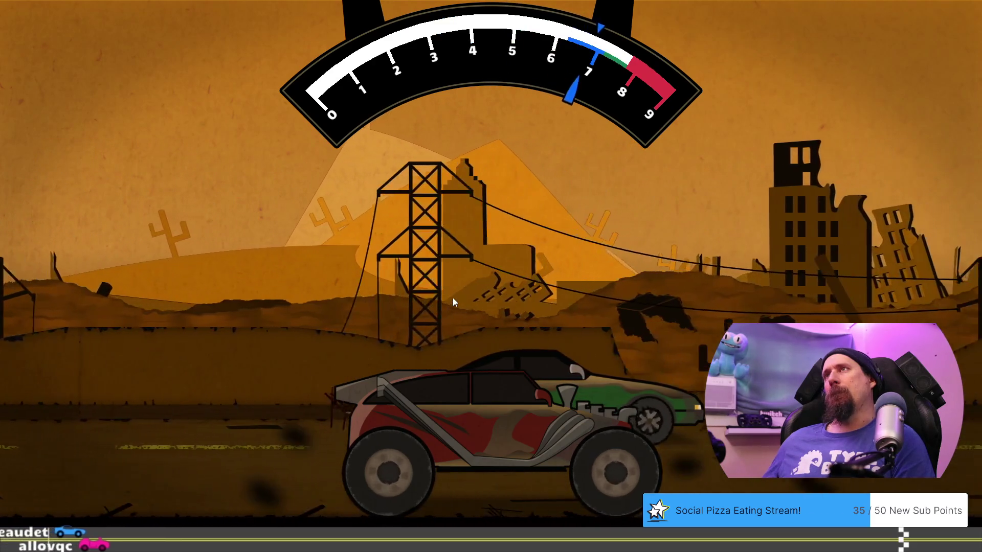
{"action": "key", "text": "space"}
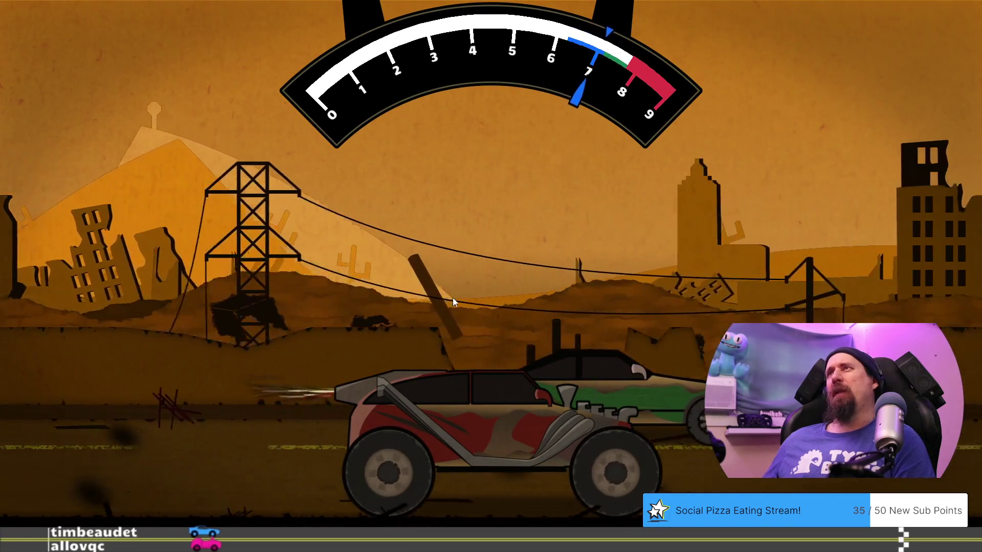
{"action": "key", "text": "space"}
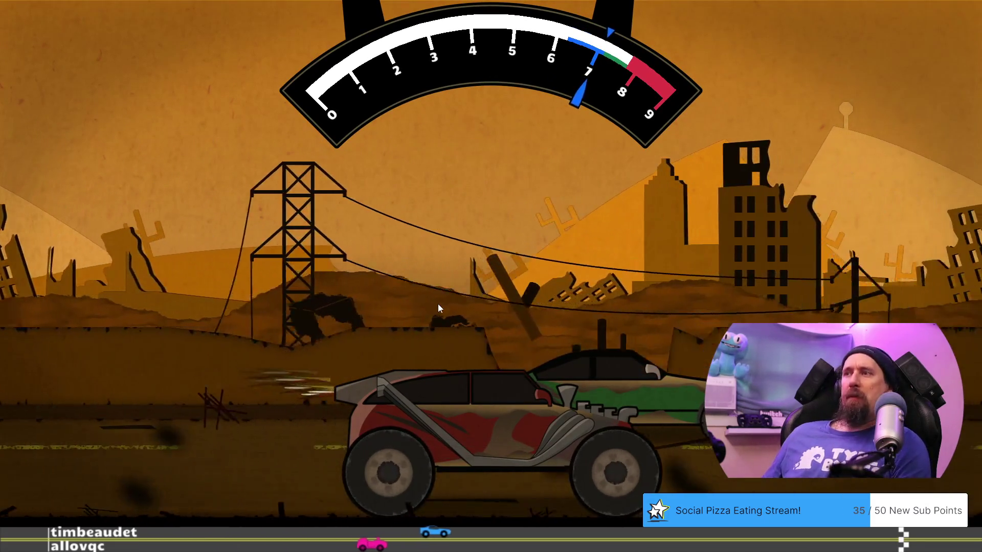
{"action": "key", "text": "space"}
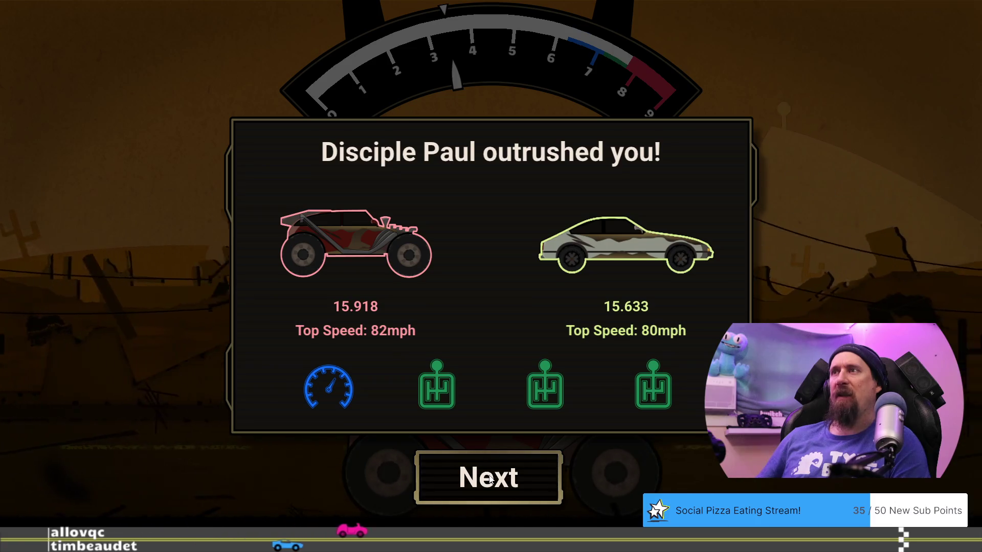
{"action": "left_click", "coordinate": [490, 479]}
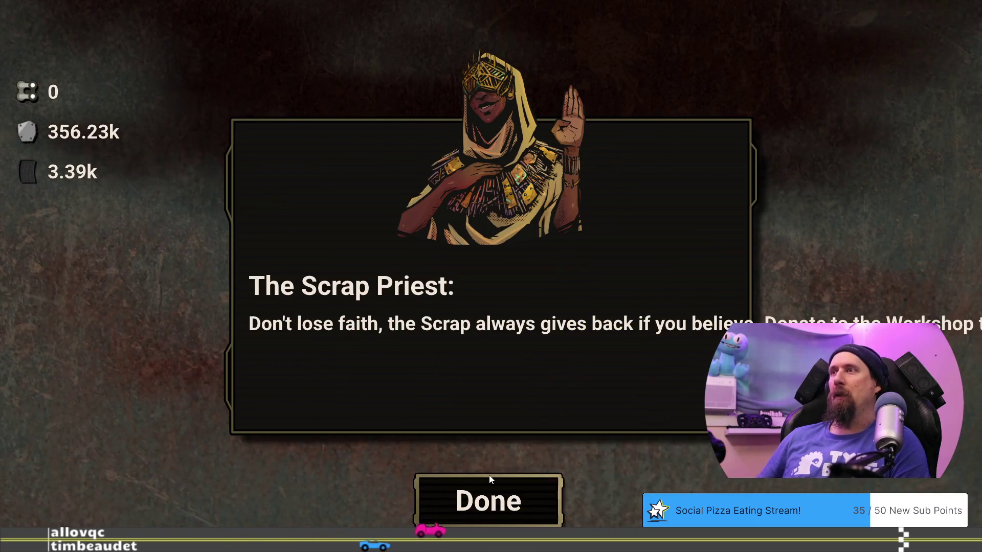
Insert a \n before 'believe' on line 228, then finish the priest's dialogue and start the rematch.
{"action": "key", "text": "alt+Tab"}
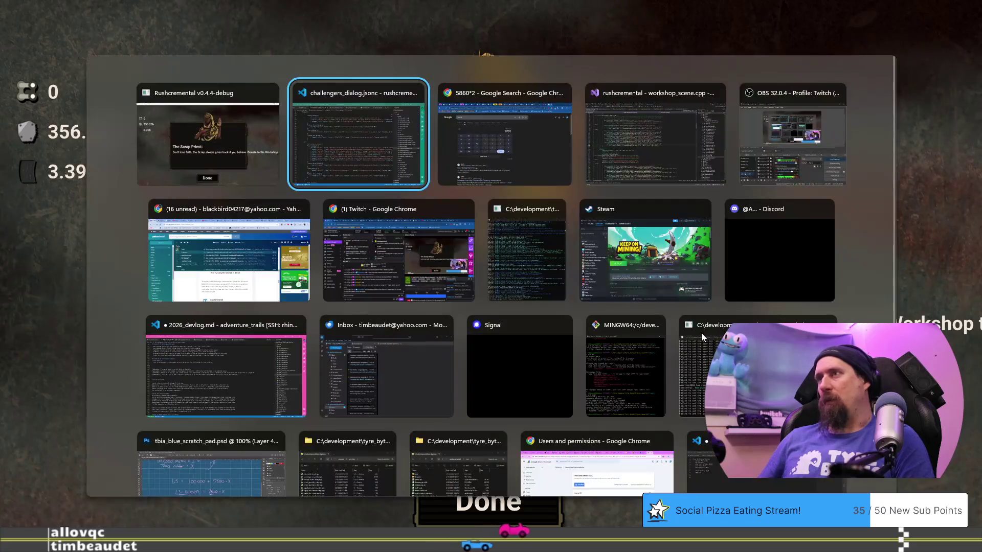
{"action": "left_click", "coordinate": [546, 394]}
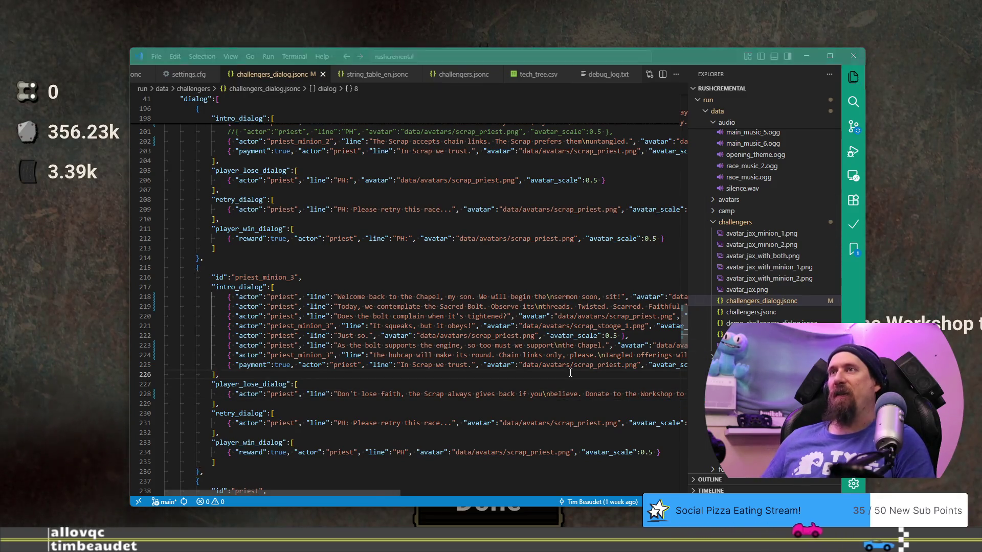
{"action": "key", "text": "alt+Tab"}
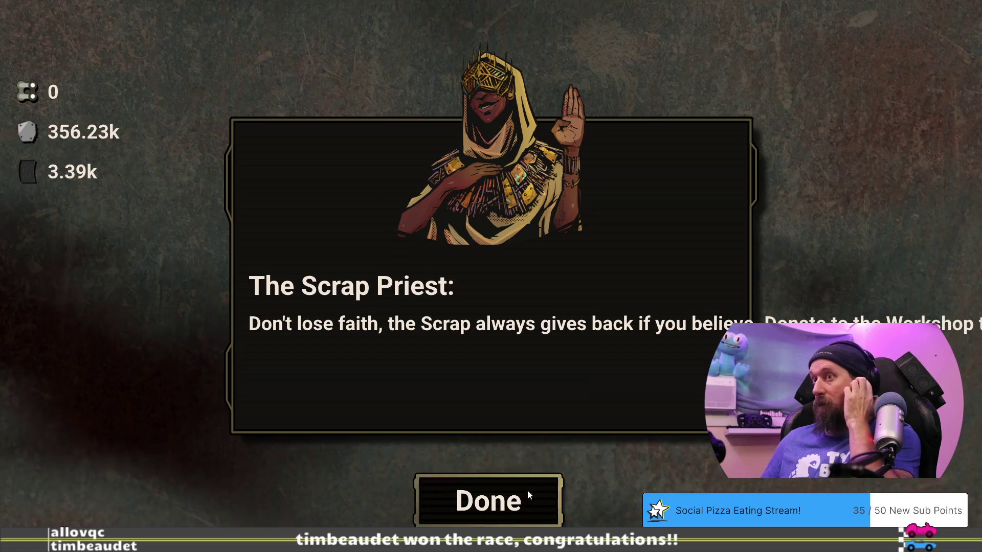
{"action": "left_click", "coordinate": [522, 494]}
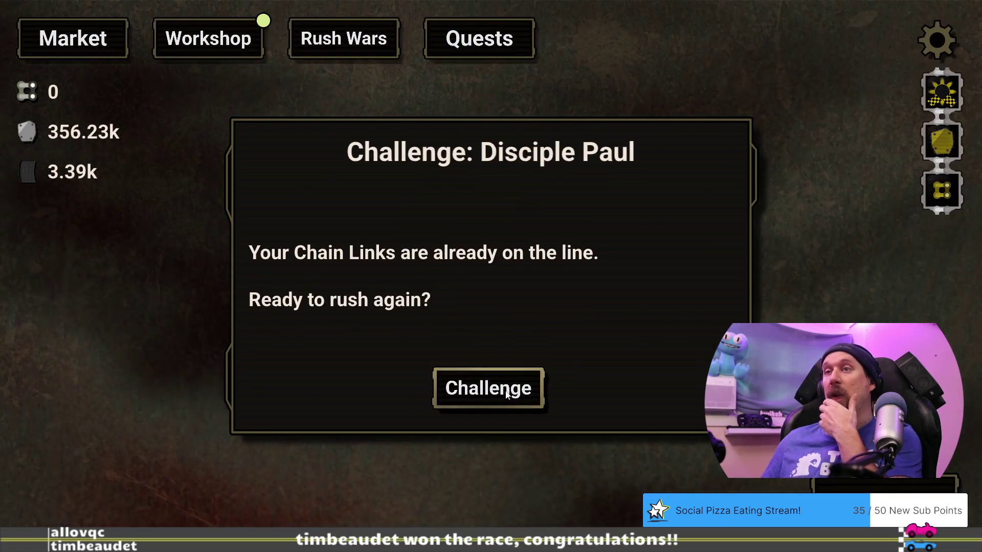
{"action": "left_click", "coordinate": [524, 392]}
{"action": "left_click", "coordinate": [504, 498]}
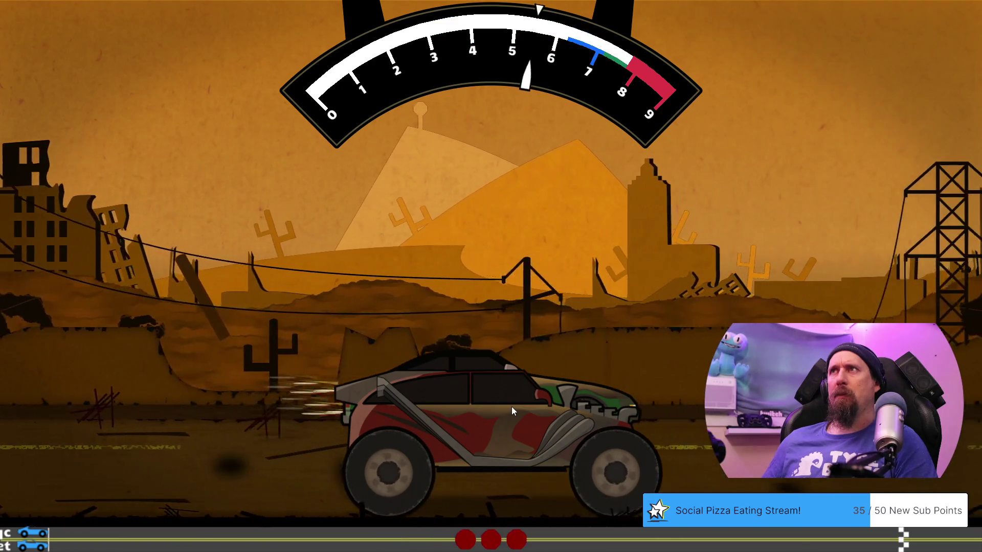
Beat Disciple Paul 15.554 to 15.631 with timed upshifts, then advance to the reward.
{"action": "key", "text": "space"}
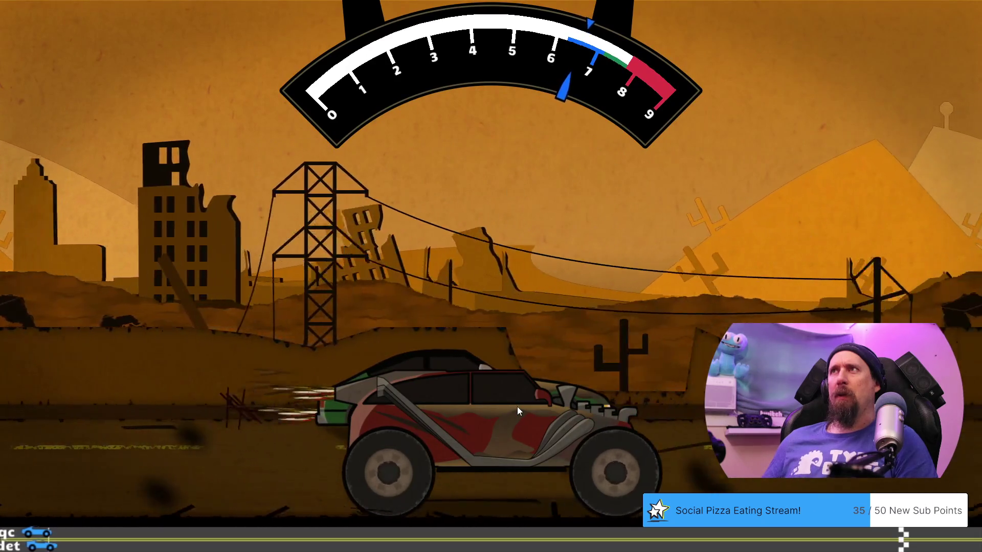
{"action": "left_click", "coordinate": [517, 406]}
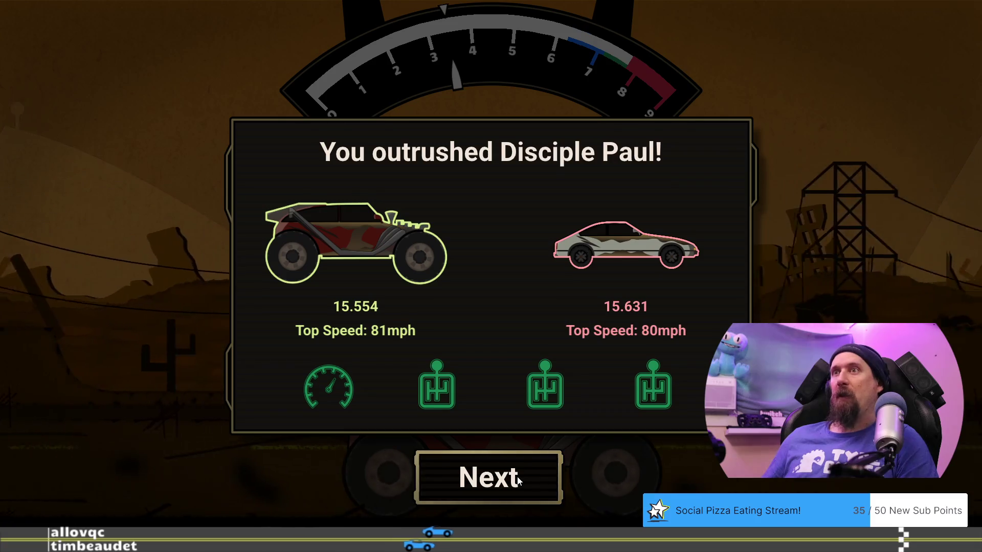
{"action": "left_click", "coordinate": [517, 477]}
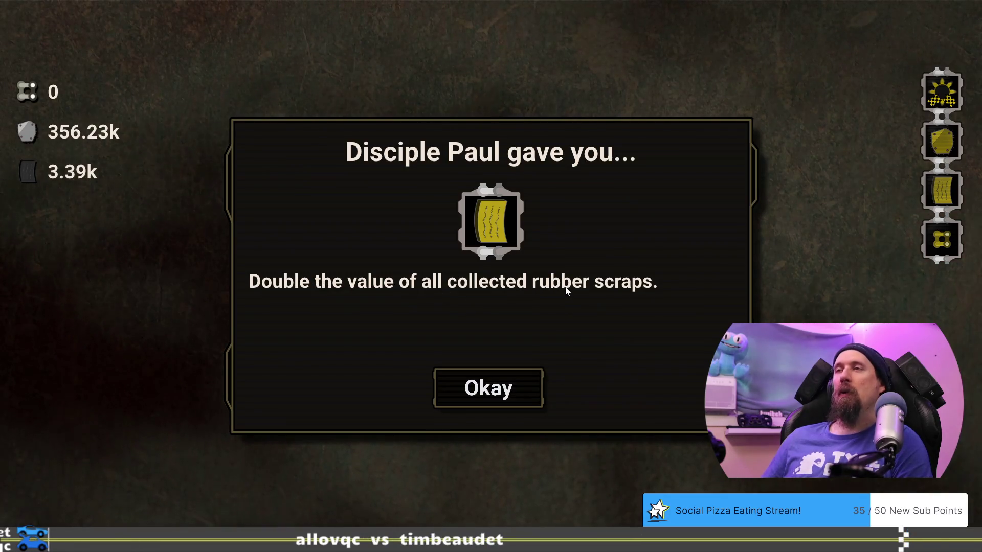
Accept the doubled rubber-scrap reward, finish the priest's dialogue, and open the Workshop upgrade tree.
{"action": "left_click", "coordinate": [469, 386]}
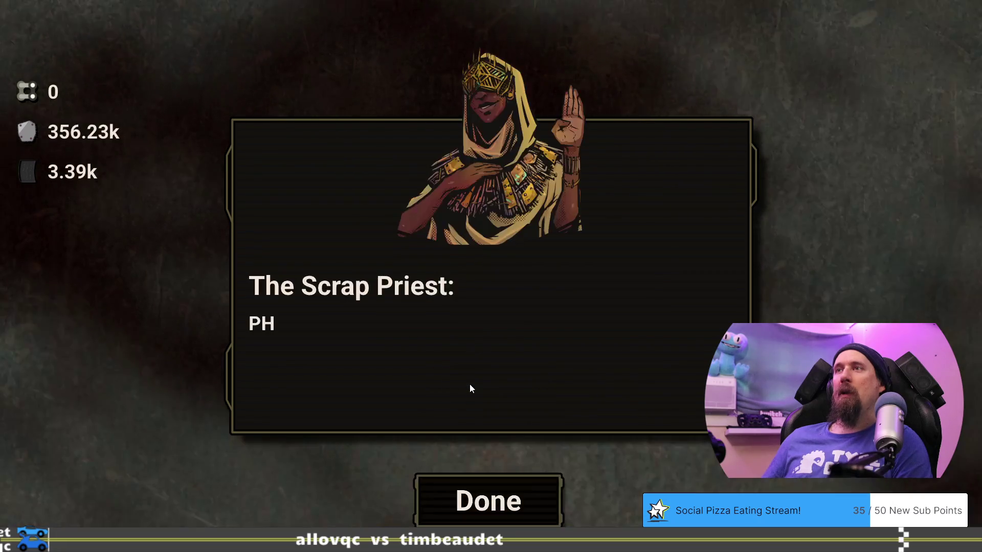
{"action": "left_click", "coordinate": [501, 488]}
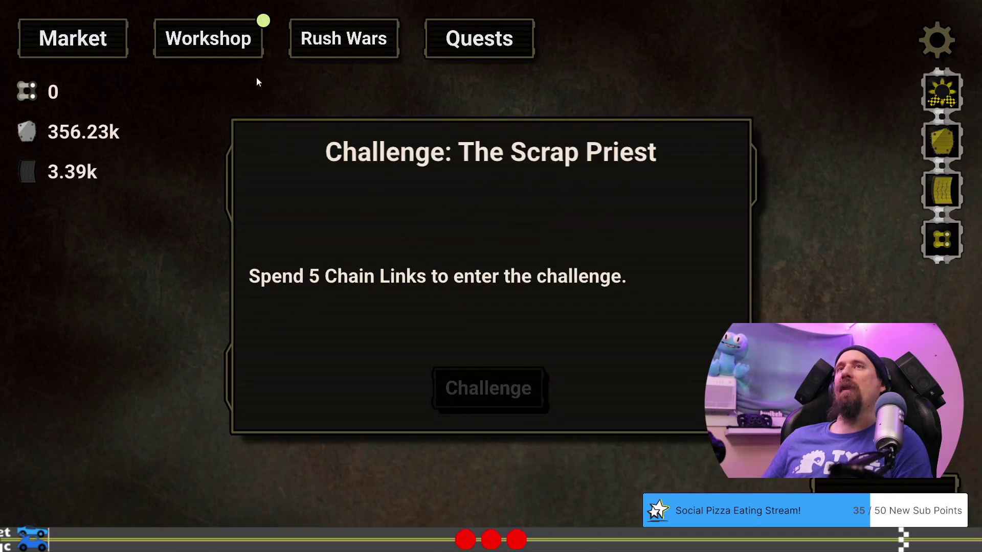
{"action": "left_click", "coordinate": [228, 48]}
{"action": "left_click", "coordinate": [114, 43]}
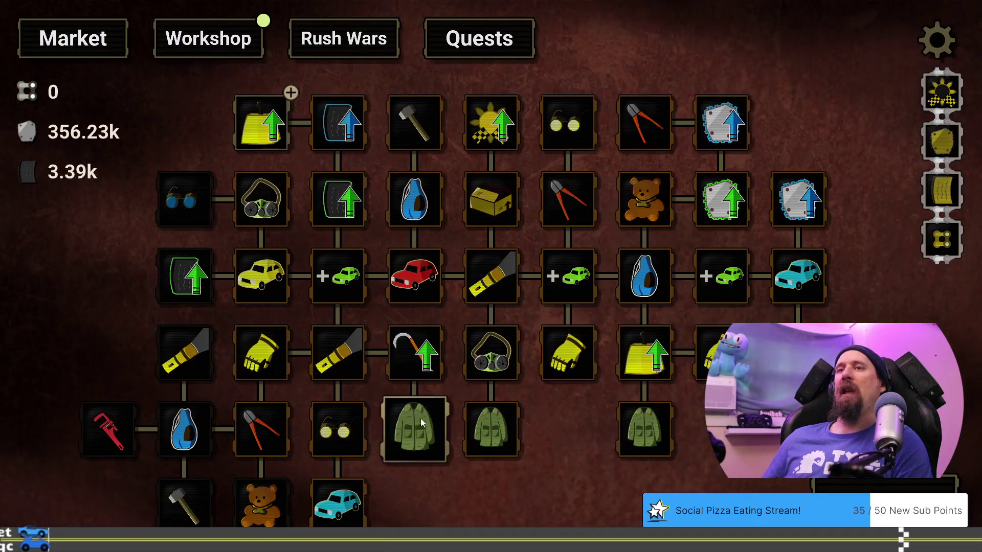
Inspect the Bag and Improved Grip upgrade cards in the Workshop tree.
{"action": "left_click_drag", "start_coordinate": [431, 511], "coordinate": [561, 406]}
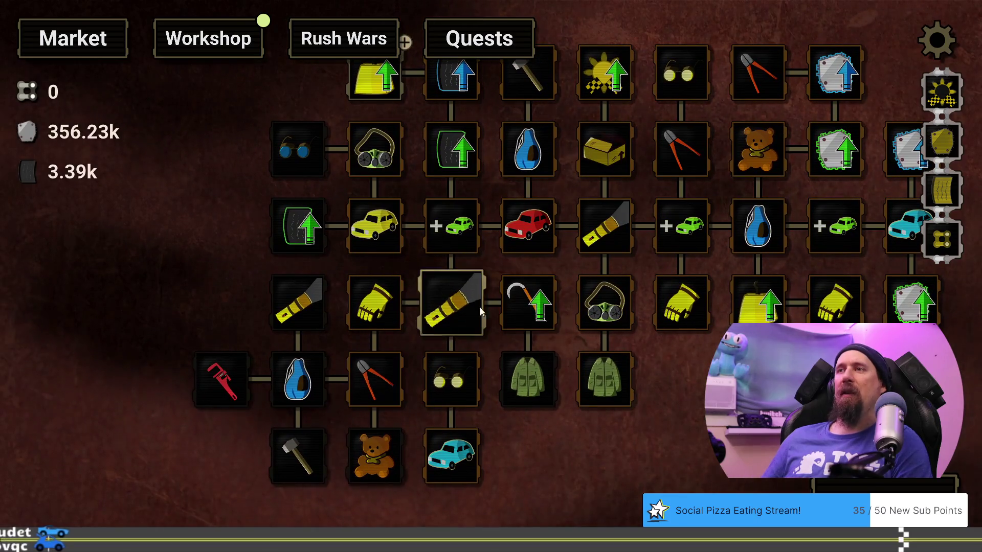
{"action": "mouse_move", "coordinate": [377, 384]}
{"action": "mouse_move", "coordinate": [316, 378]}
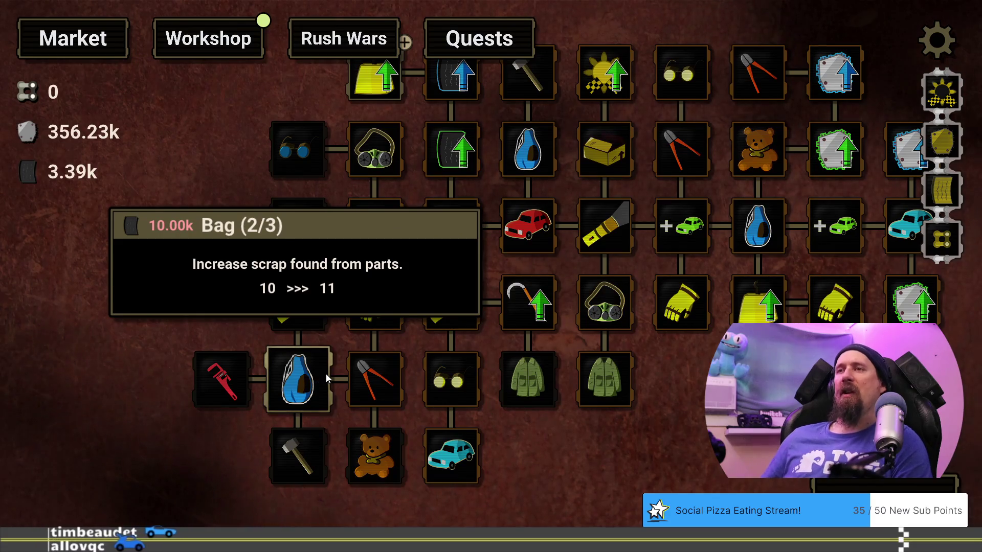
{"action": "mouse_move", "coordinate": [522, 303]}
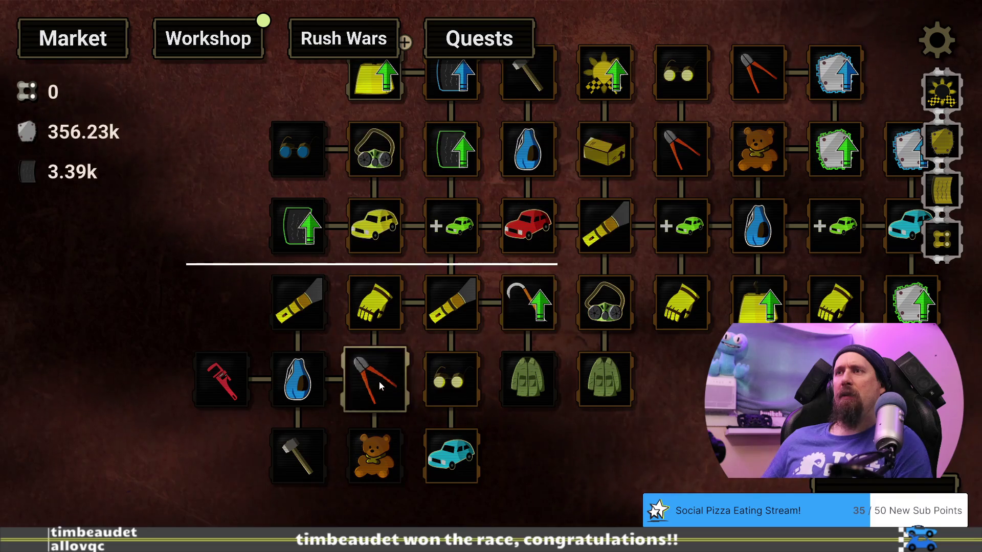
{"action": "mouse_move", "coordinate": [507, 328]}
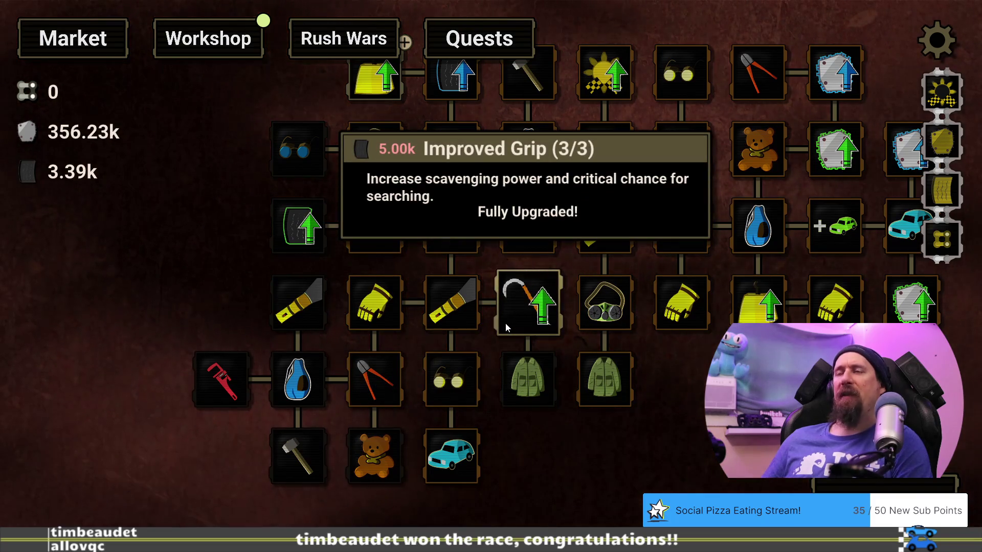
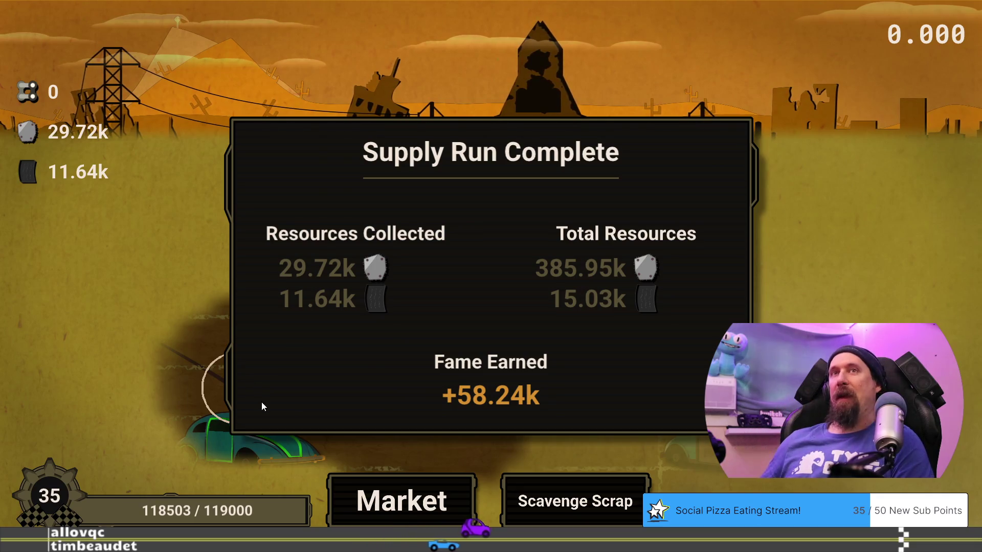
Go from the supply run summary to the Market tree, review Stuffed Bear and Glasses, then close the game.
{"action": "left_click", "coordinate": [388, 496]}
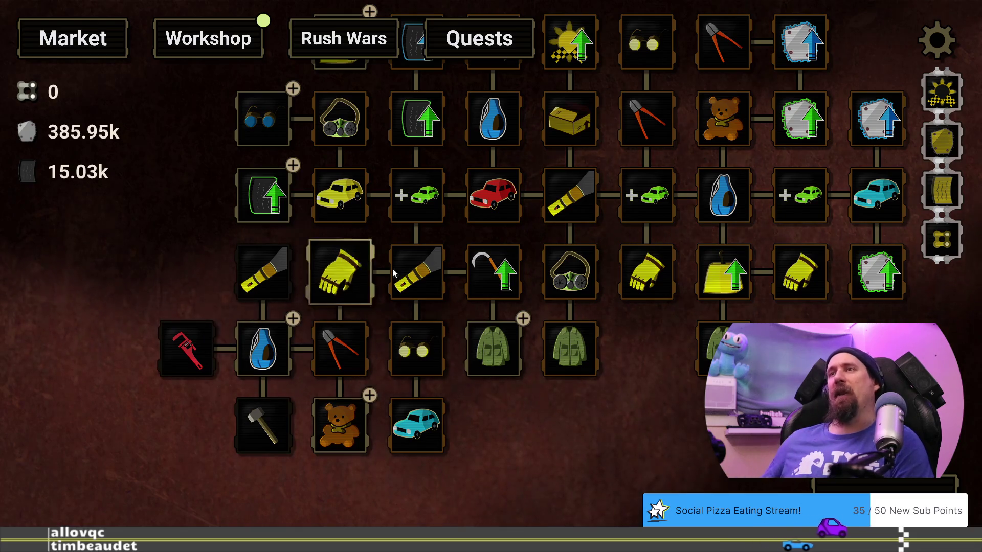
{"action": "mouse_move", "coordinate": [367, 450]}
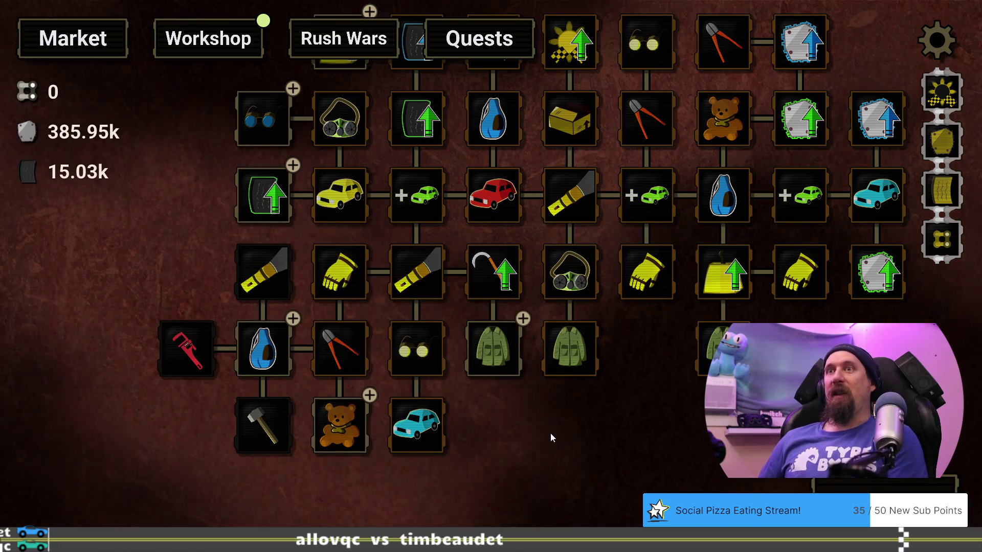
{"action": "left_click_drag", "start_coordinate": [518, 419], "coordinate": [505, 447]}
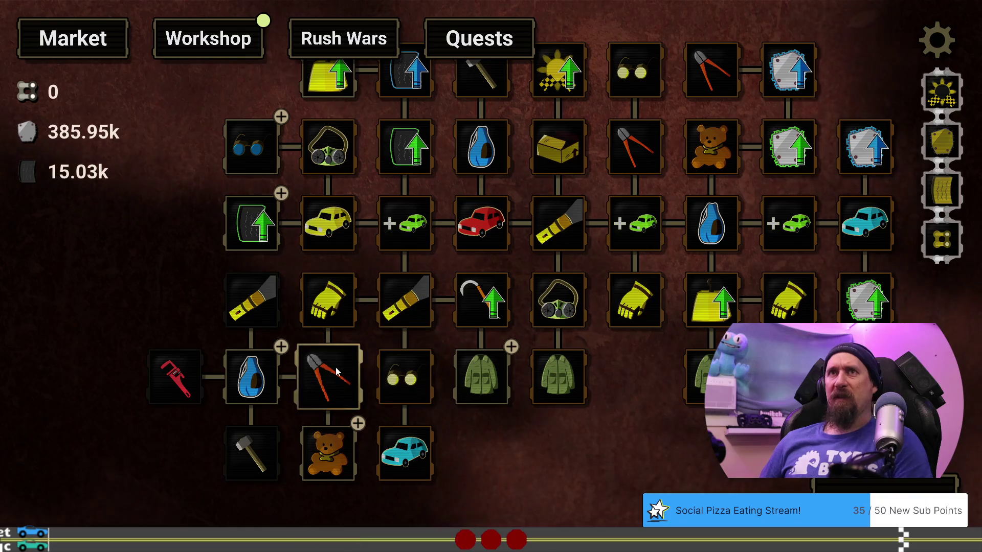
{"action": "mouse_move", "coordinate": [431, 390]}
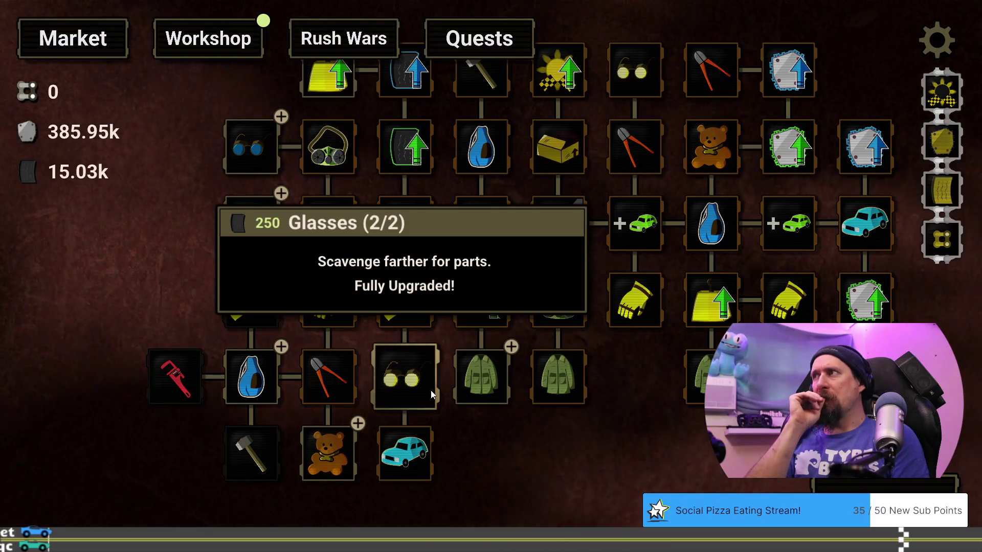
{"action": "key", "text": "Escape"}
Finish closing the game and check the repository status with git st.
{"action": "key", "text": "alt+F4"}
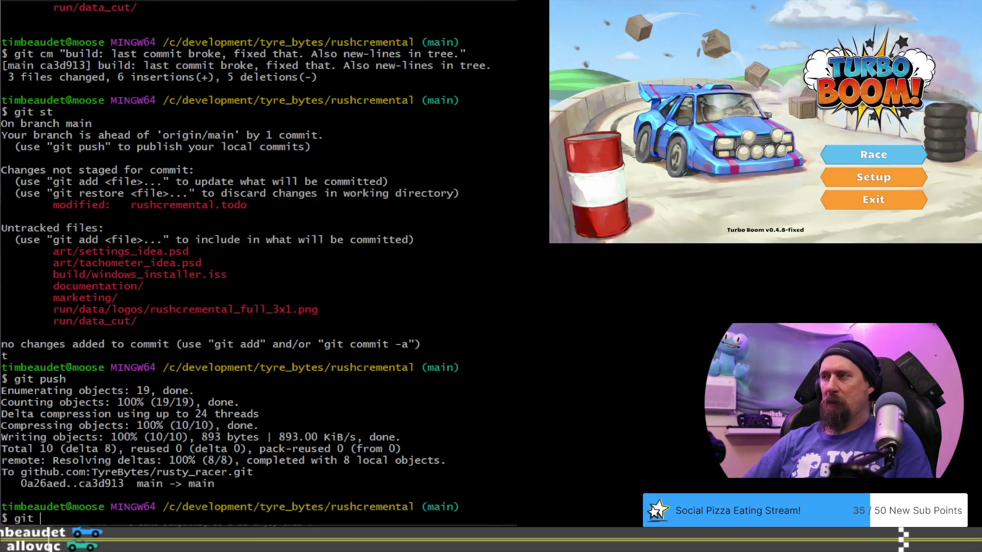
{"action": "type", "text": "git st"}
{"action": "key", "text": "Return"}
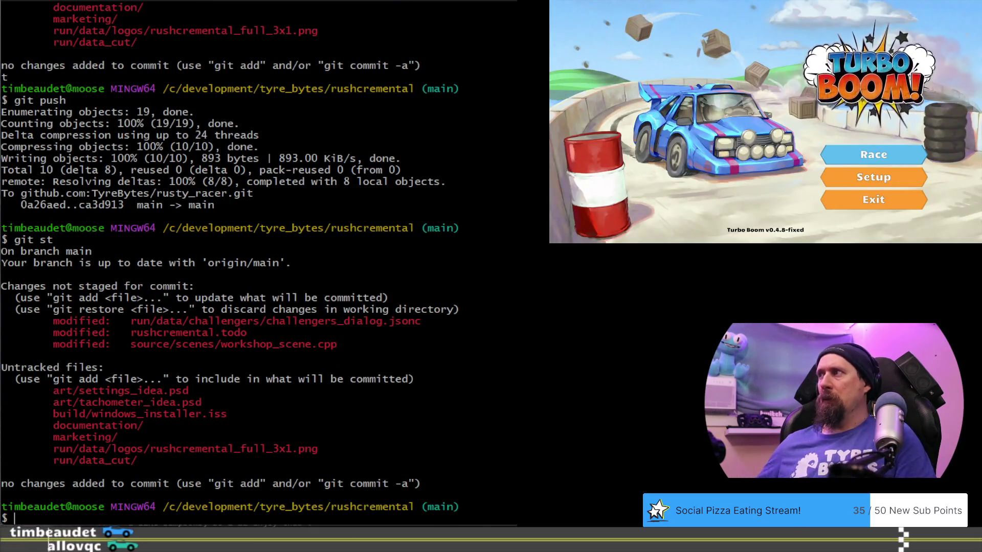
Stage only the challengers_dialog.jsonc newline fix and commit it.
{"action": "type", "text": "git ap"}
{"action": "key", "text": "Return"}
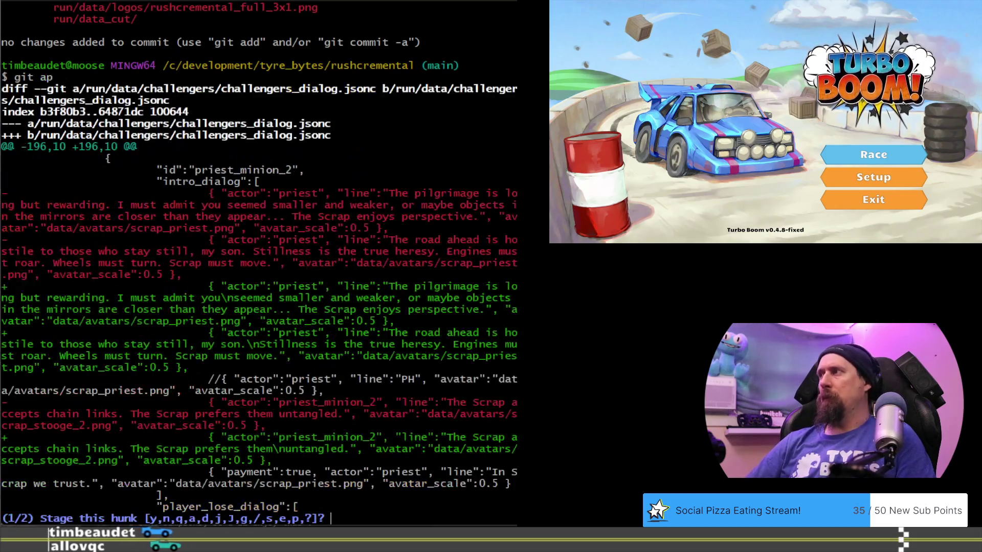
{"action": "type", "text": "a"}
{"action": "key", "text": "Return"}
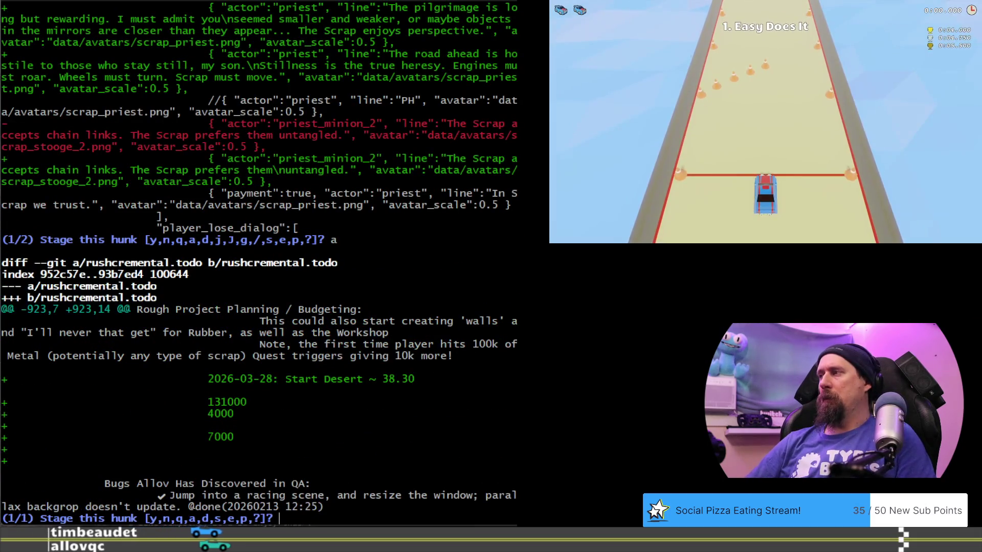
{"action": "type", "text": "n"}
{"action": "key", "text": "Return"}
{"action": "type", "text": "n"}
{"action": "key", "text": "Return"}
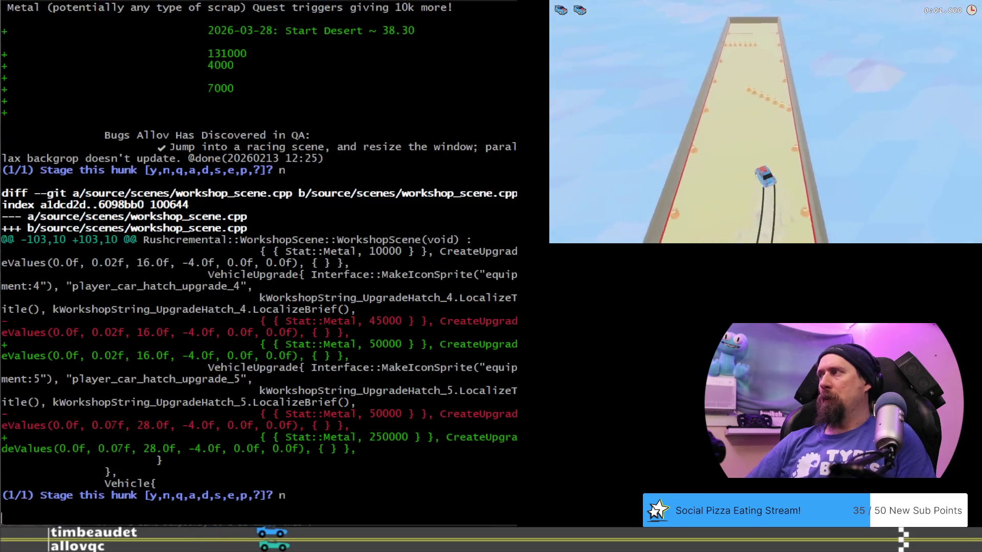
{"action": "type", "text": "git cm"}
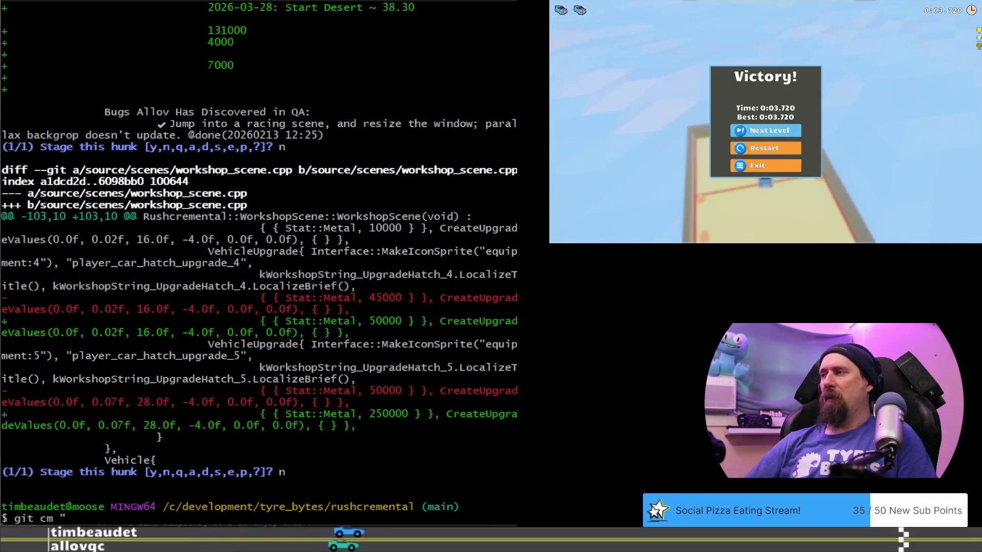
{"action": "type", "text": "update: added newlines i"}
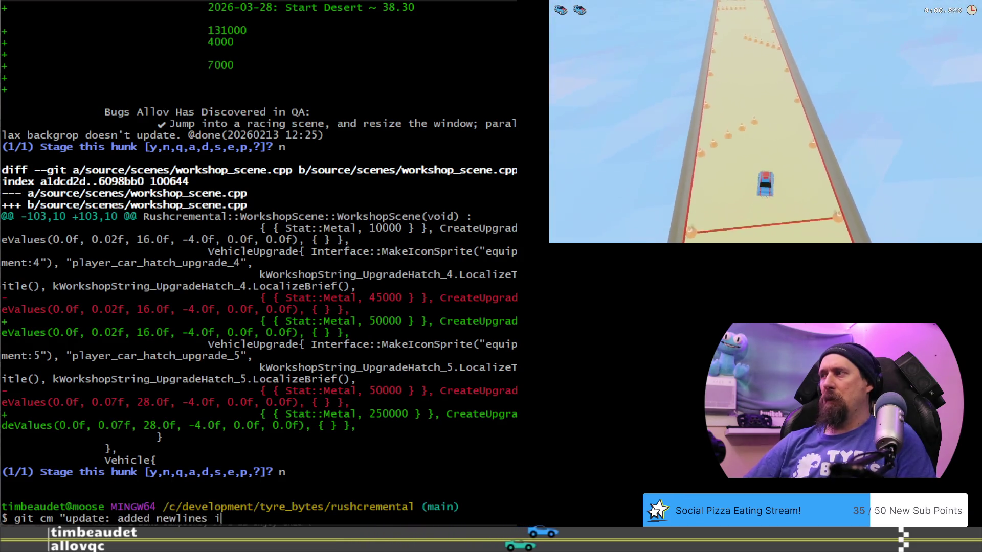
{"action": "type", "text": "n dialog.\""}
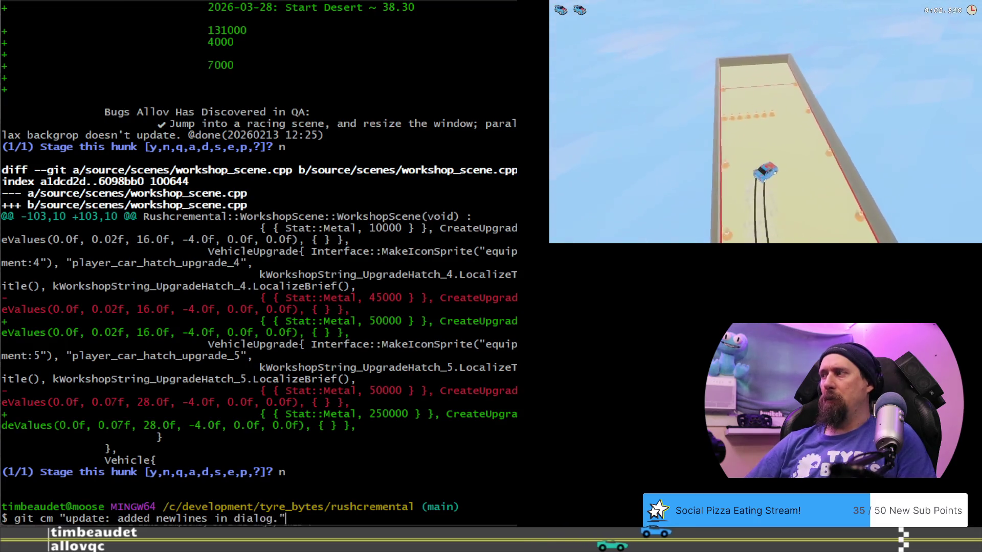
{"action": "key", "text": "Return"}
Stage only the workshop_scene.cpp priest race upgrade cost change and commit it.
{"action": "type", "text": "git"}
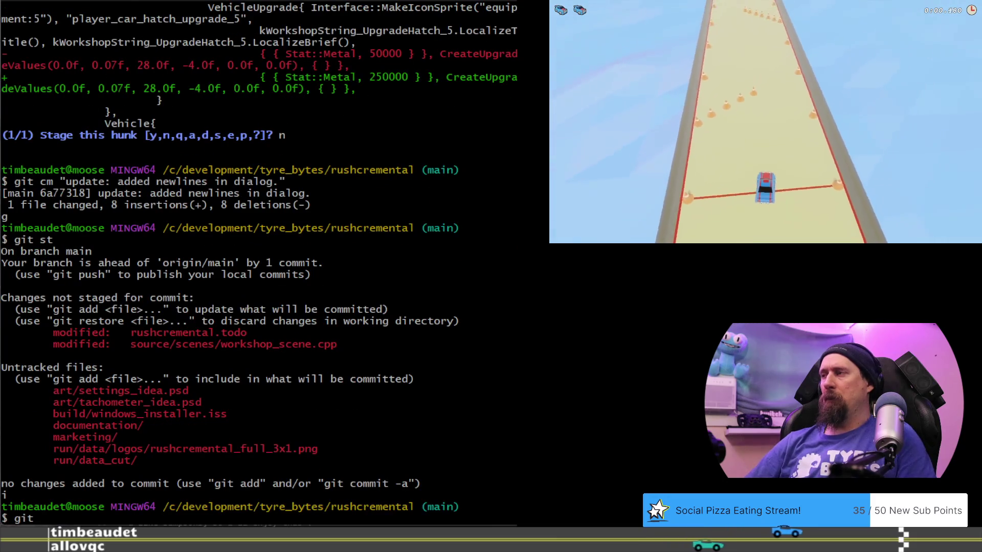
{"action": "type", "text": " stgit ap"}
{"action": "key", "text": "Return"}
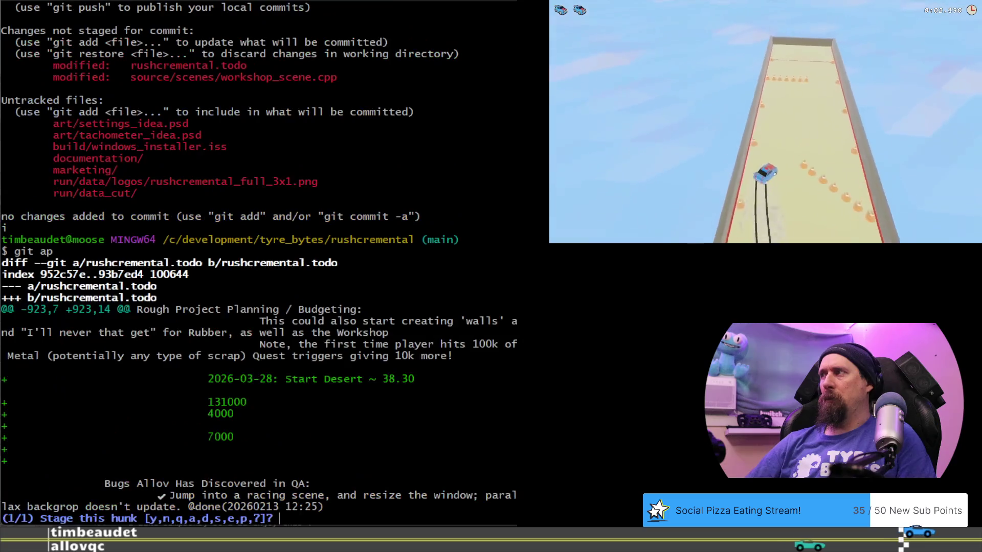
{"action": "type", "text": "n"}
{"action": "key", "text": "Return"}
{"action": "type", "text": "y"}
{"action": "key", "text": "Return"}
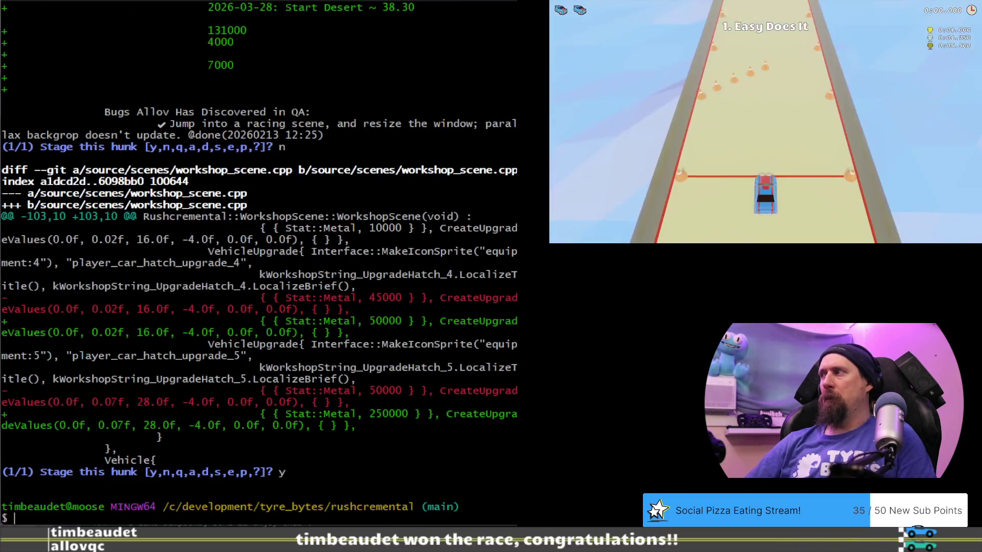
{"action": "type", "text": "gitcm \""}
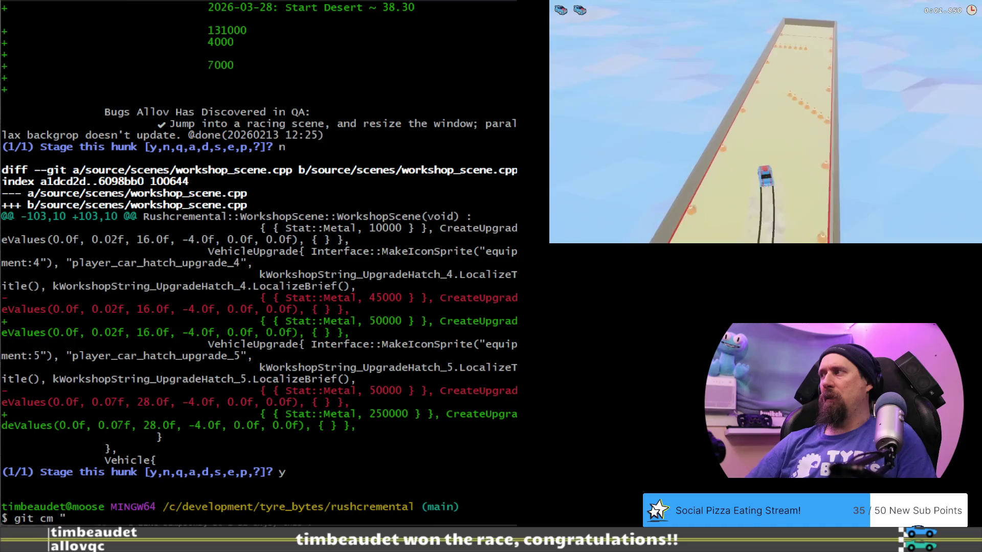
{"action": "type", "text": "update: "}
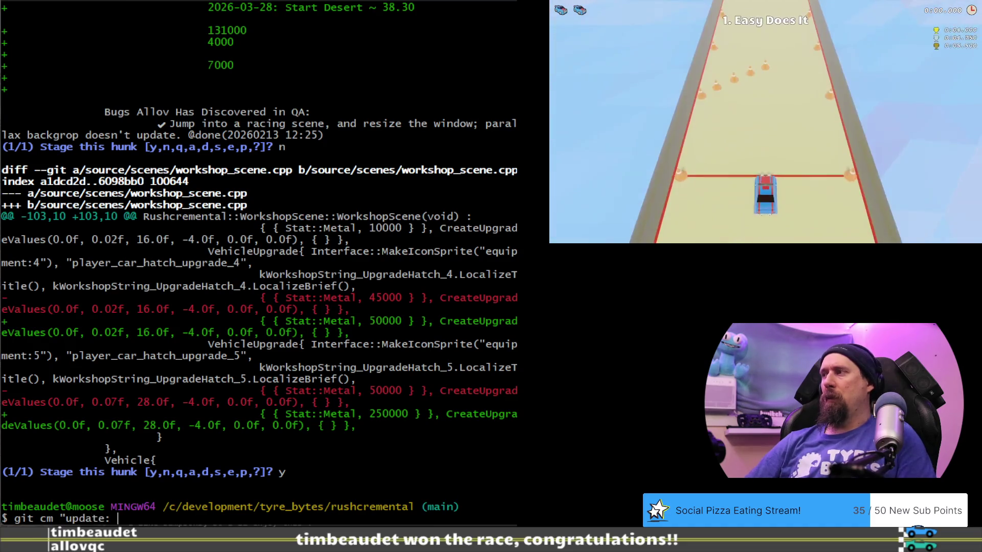
{"action": "type", "text": "cost of u"}
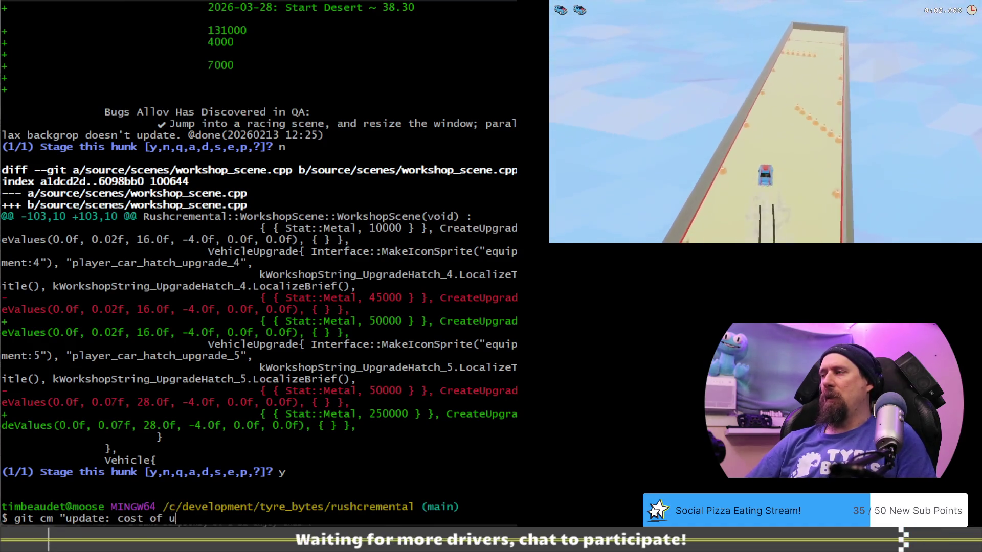
{"action": "type", "text": "pgrades for some"}
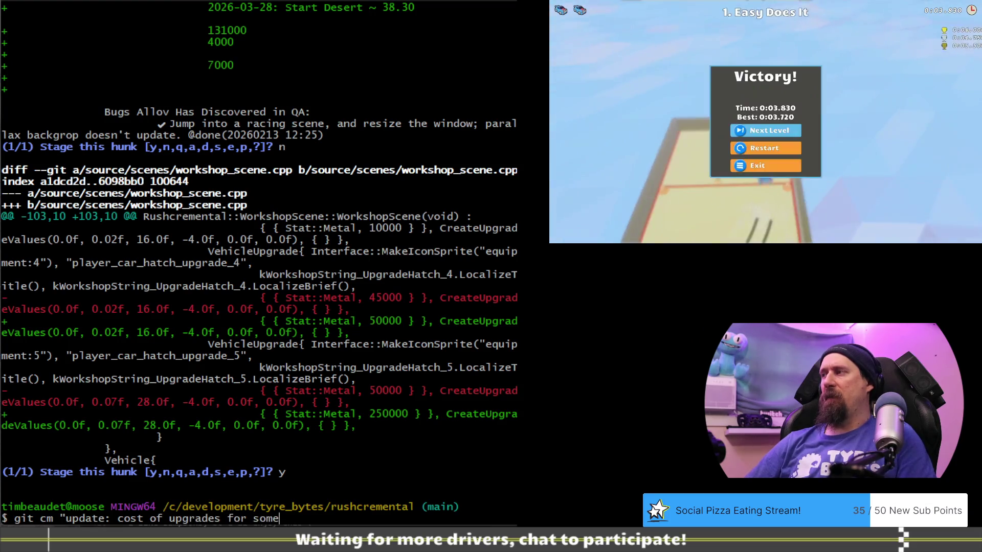
{"action": "type", "text": " of pries"}
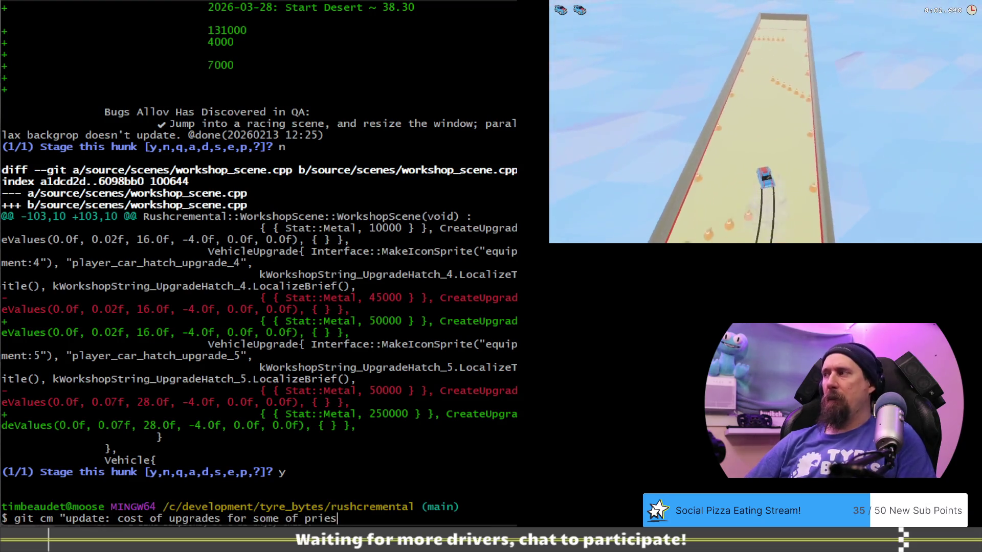
{"action": "type", "text": "t r"}
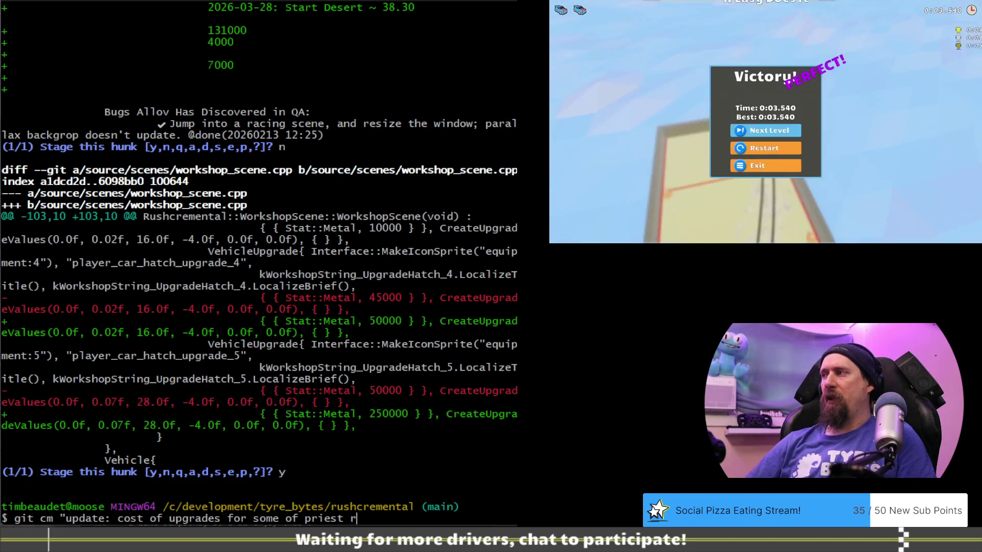
{"action": "key", "text": "Return"}
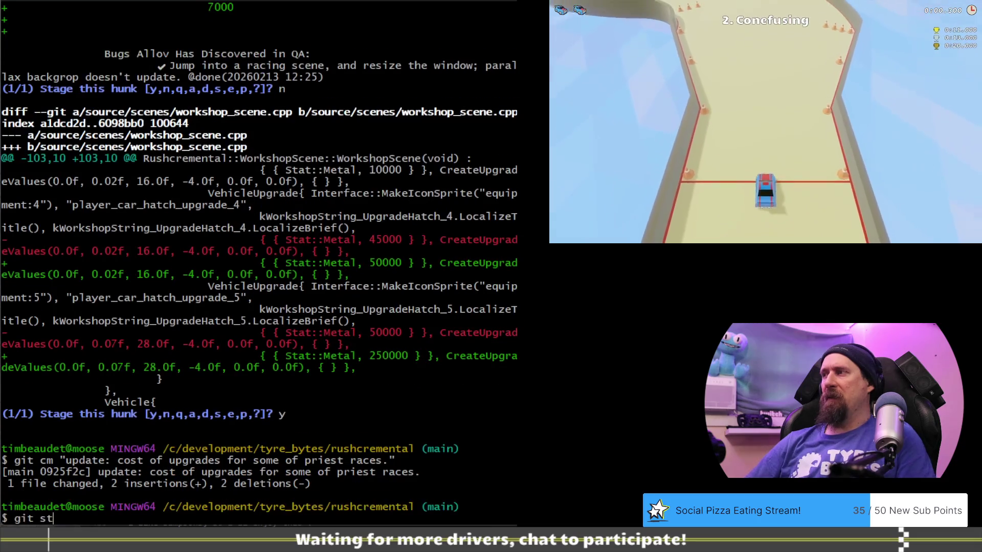
Recheck git status with the todo file uncommitted, and load the saved profile into the workshop.
{"action": "type", "text": "git st"}
{"action": "key", "text": "Return"}
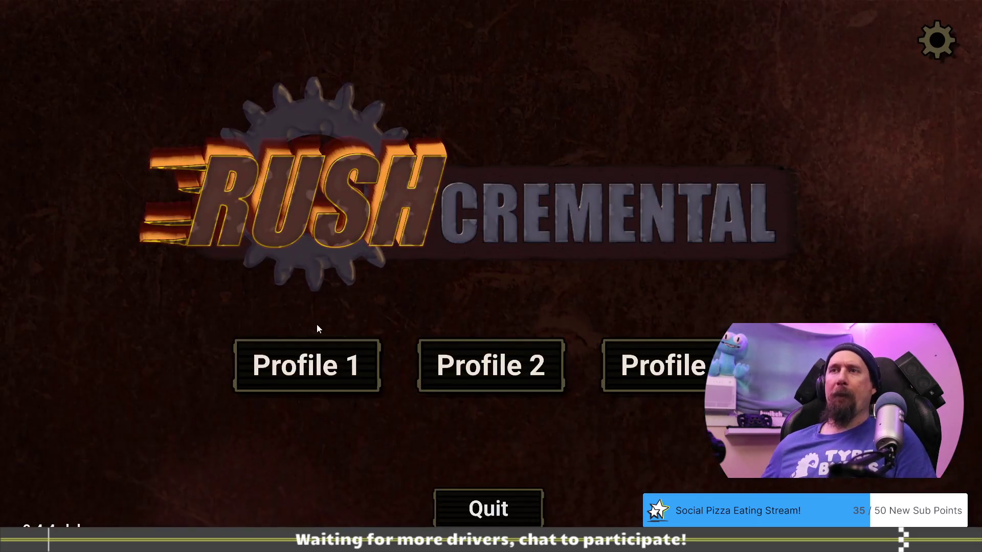
{"action": "left_click", "coordinate": [313, 386]}
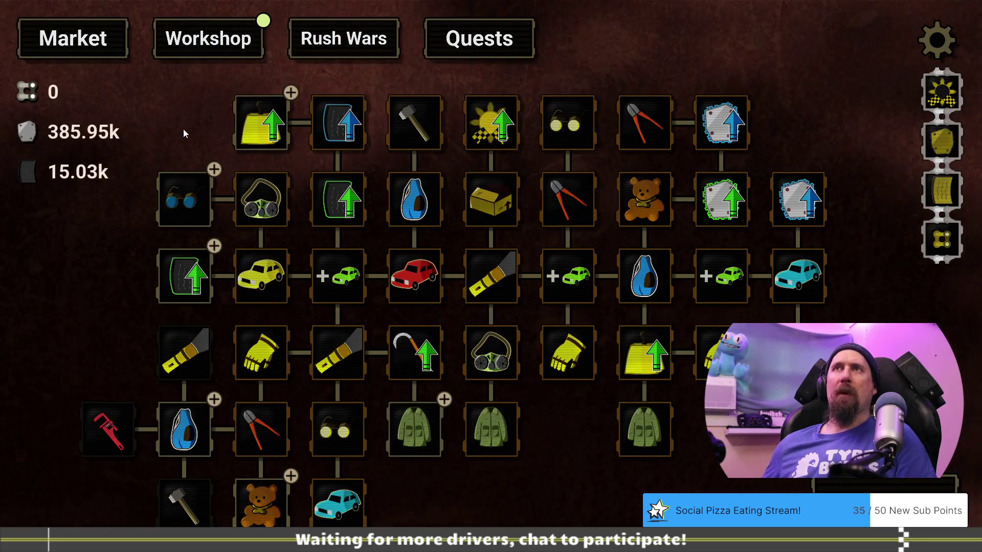
Switch the tree to editor mode with the edit command and select Increase Value's scrap-value amount.
{"action": "left_click_drag", "start_coordinate": [183, 128], "coordinate": [241, 103]}
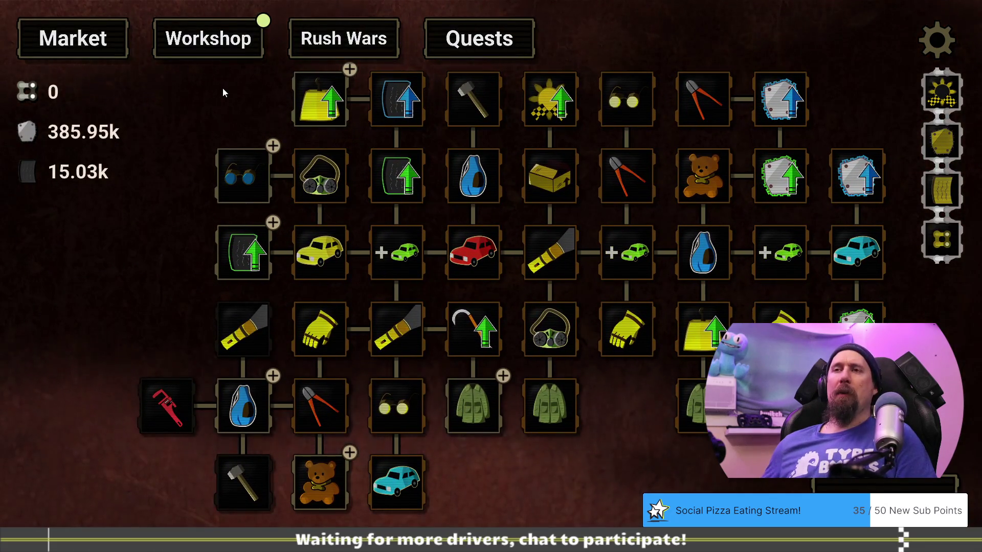
{"action": "left_click_drag", "start_coordinate": [223, 92], "coordinate": [219, 115]}
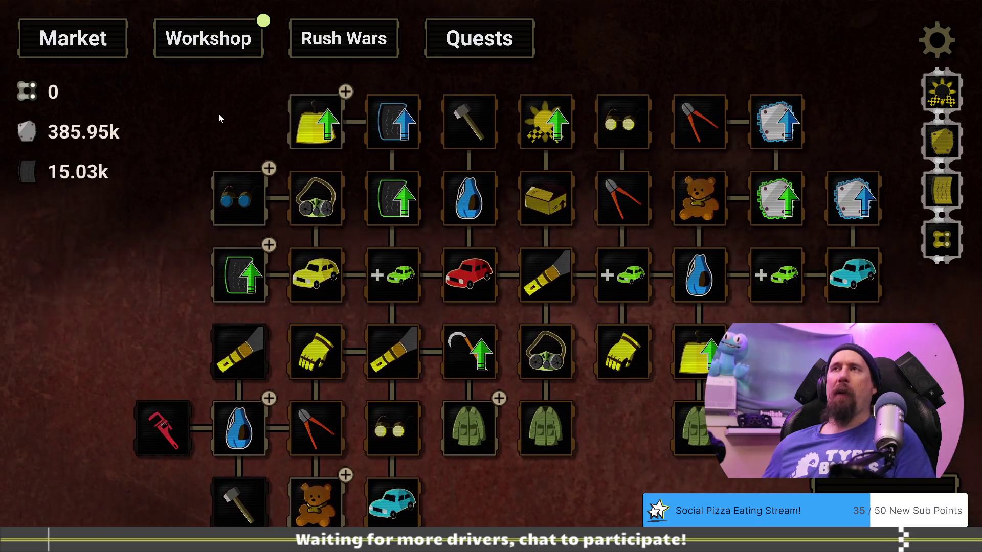
{"action": "key", "text": "grave"}
{"action": "type", "text": "editor"}
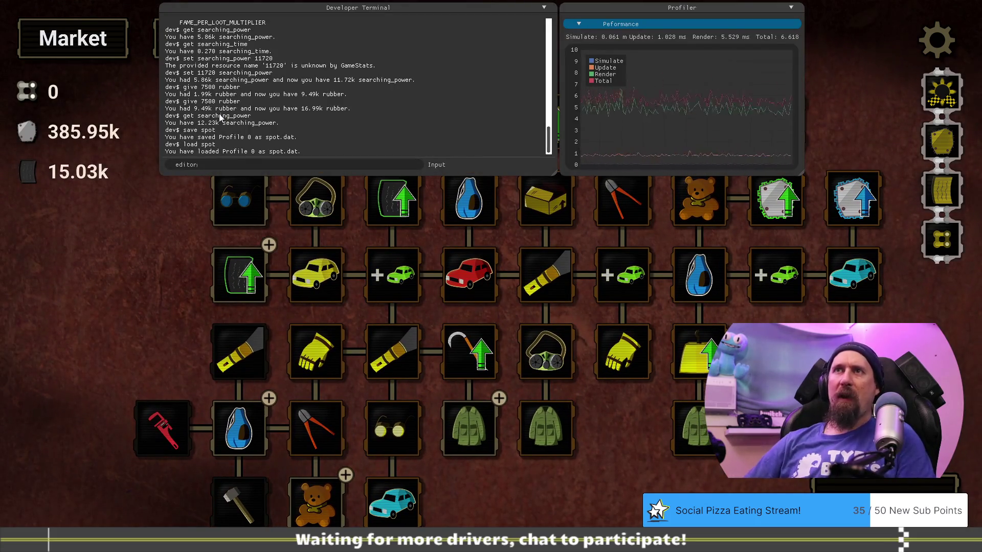
{"action": "key", "text": "Return"}
{"action": "key", "text": "grave"}
{"action": "left_click", "coordinate": [260, 123]}
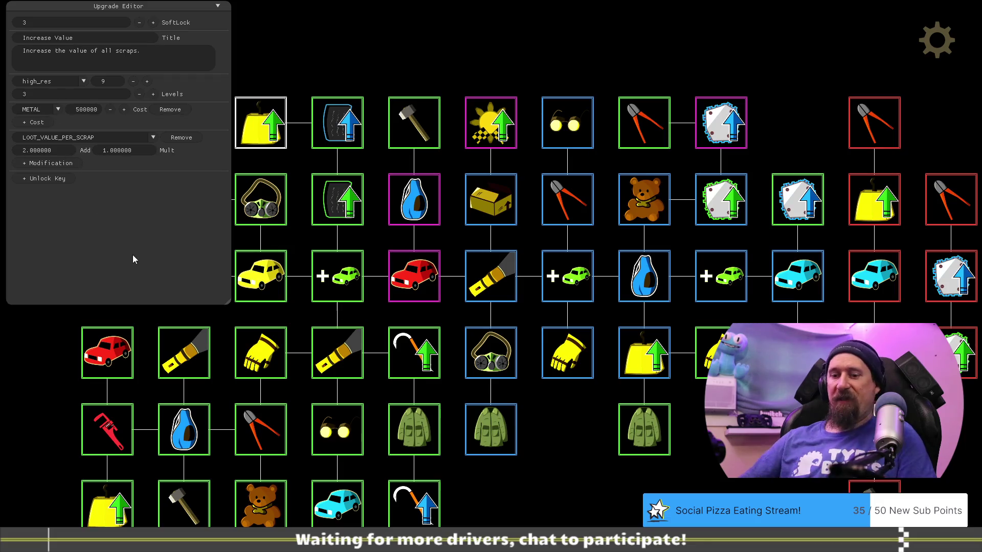
{"action": "left_click", "coordinate": [41, 151]}
{"action": "type", "text": "5.000000"}
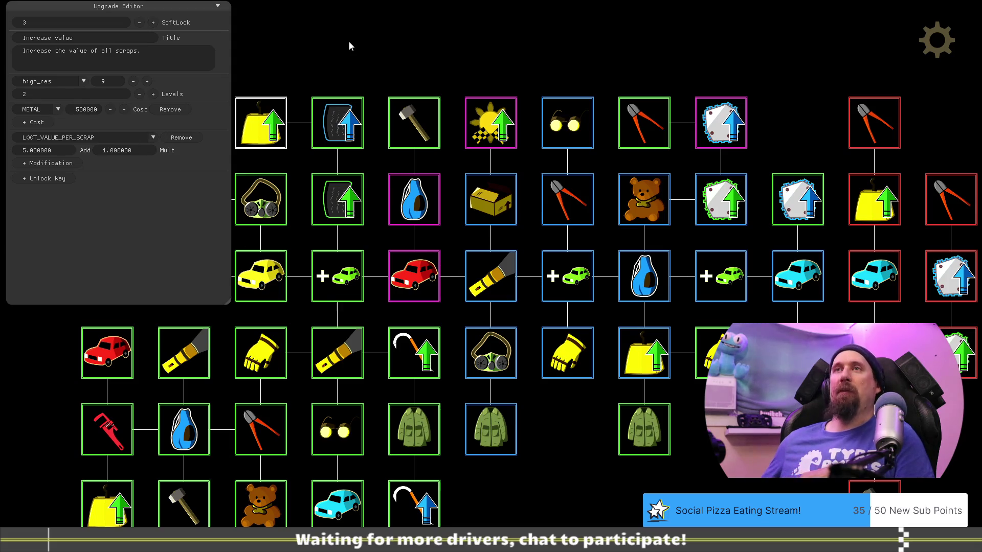
Pan the tree and select the Improved Grip upgrade in the Upgrade Editor.
{"action": "mouse_move", "coordinate": [563, 425]}
{"action": "left_mouse_down"}
{"action": "mouse_move", "coordinate": [682, 473]}
{"action": "mouse_move", "coordinate": [741, 439]}
{"action": "left_mouse_up"}
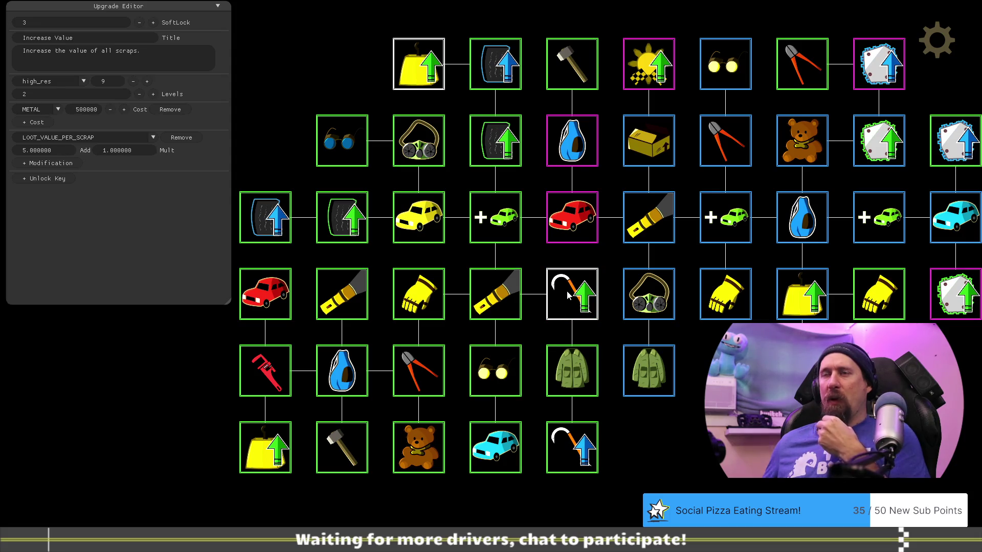
{"action": "left_click", "coordinate": [568, 292]}
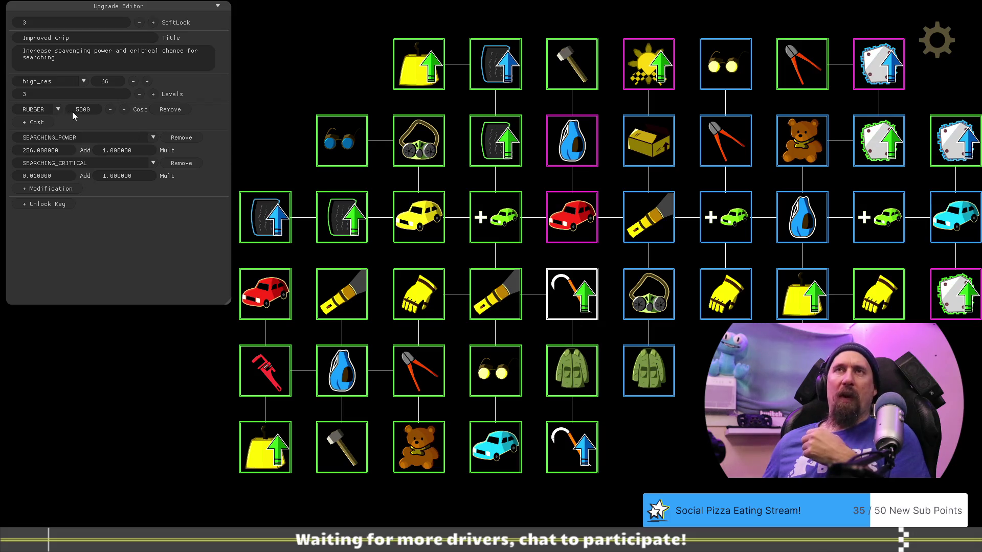
Look over the Flashlight, Glasses, Gloves, vehicle and tire upgrades.
{"action": "left_click", "coordinate": [499, 289]}
{"action": "left_click", "coordinate": [501, 373]}
{"action": "left_click", "coordinate": [418, 294]}
{"action": "left_click", "coordinate": [487, 229]}
{"action": "left_click", "coordinate": [422, 225]}
{"action": "left_click", "coordinate": [497, 142]}
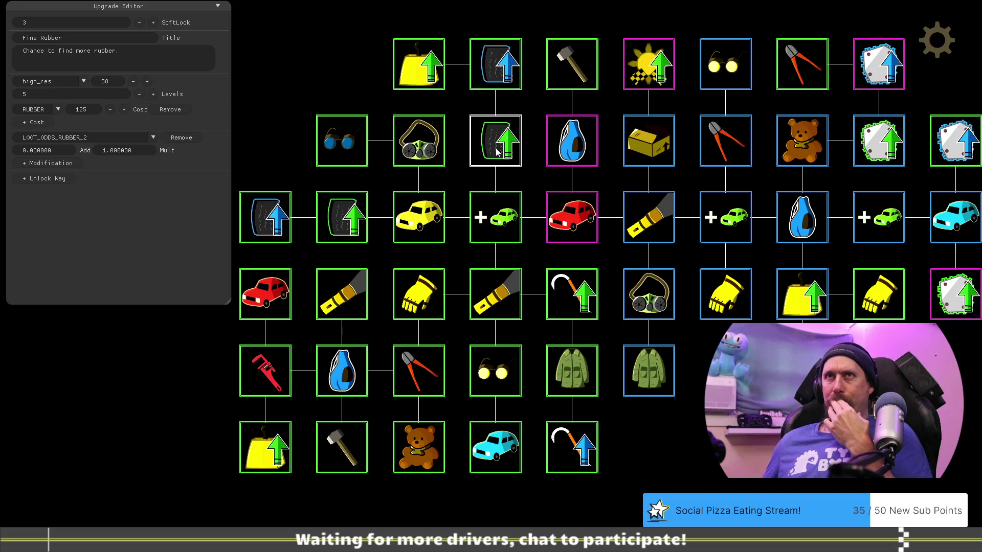
{"action": "left_click", "coordinate": [502, 310]}
Lower Improved Grip's rubber cost from 5000 to 4500.
{"action": "left_click", "coordinate": [580, 299]}
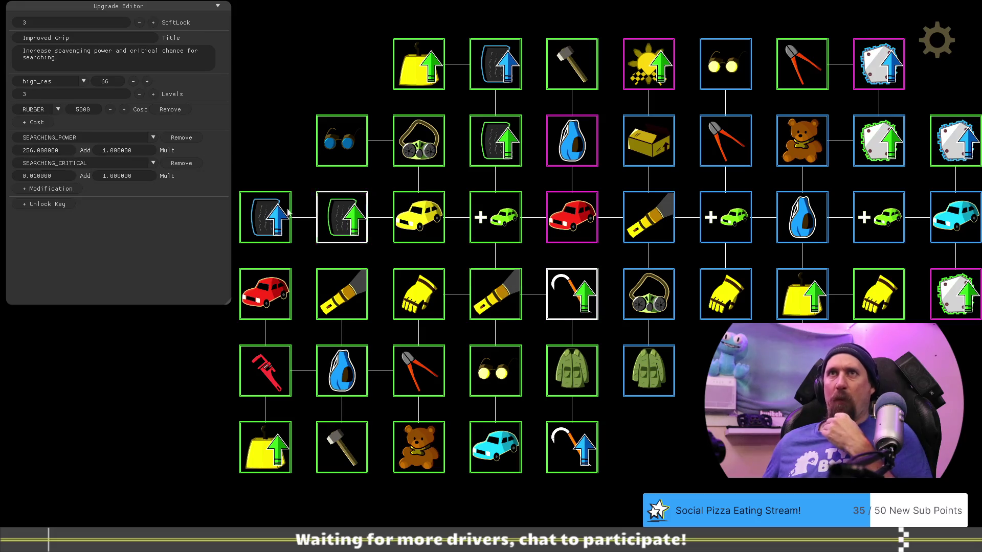
{"action": "left_click", "coordinate": [93, 109]}
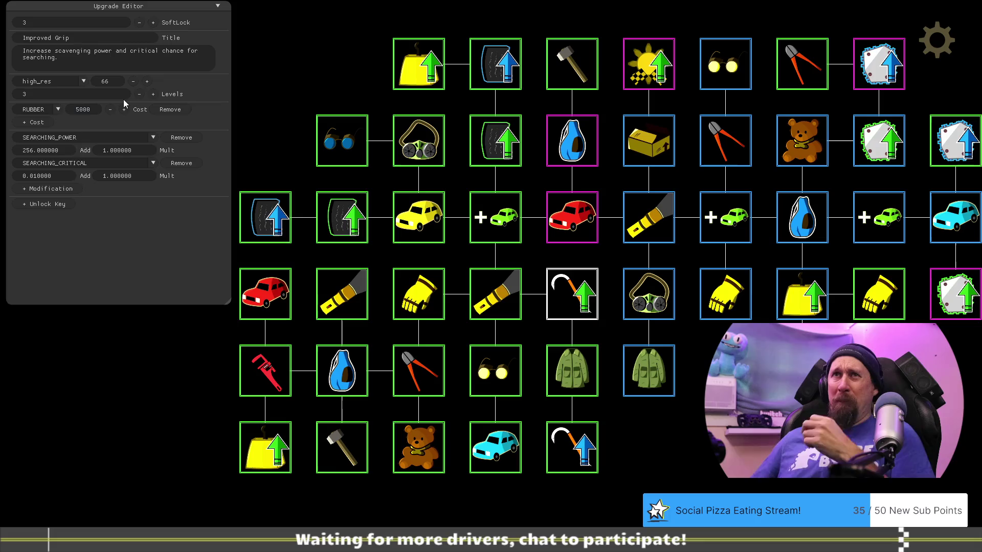
{"action": "key", "text": "BackSpace"}
{"action": "key", "text": "BackSpace"}
{"action": "key", "text": "BackSpace"}
{"action": "type", "text": "4500"}
{"action": "key", "text": "Return"}
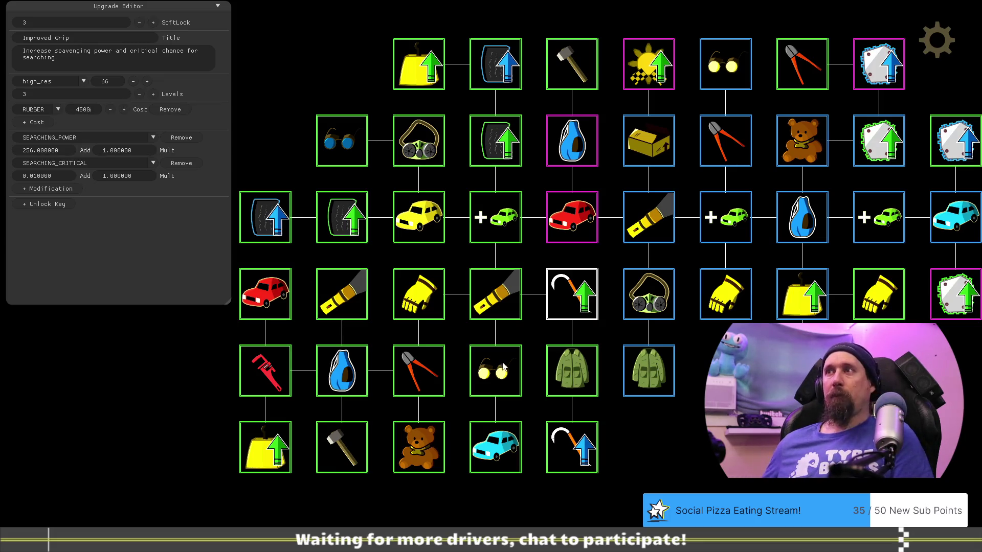
Lower the Dismantler's rubber cost from 7500 to 5000, comparing against Improved Grip.
{"action": "left_click", "coordinate": [419, 373]}
{"action": "left_click", "coordinate": [420, 380]}
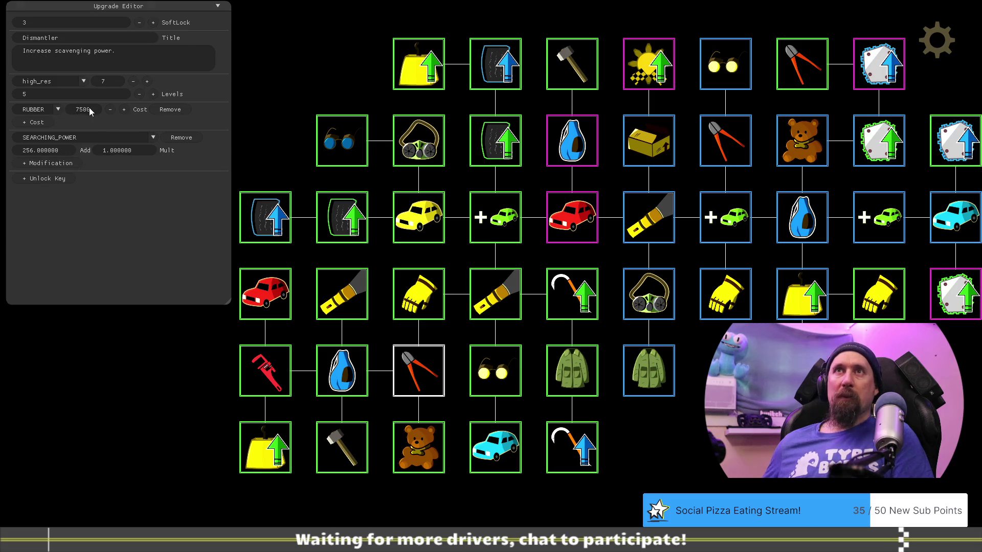
{"action": "key", "text": "BackSpace"}
{"action": "key", "text": "BackSpace"}
{"action": "key", "text": "BackSpace"}
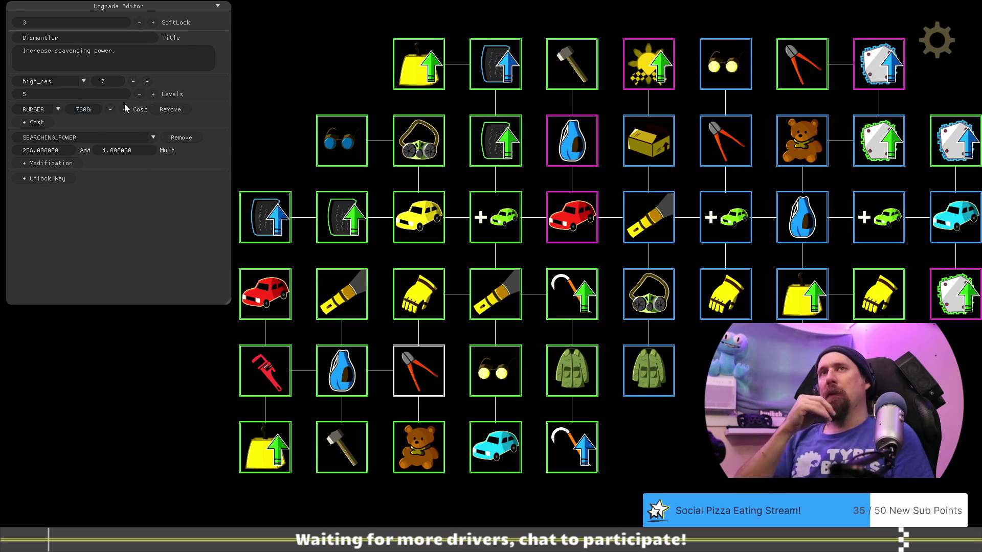
{"action": "type", "text": "45"}
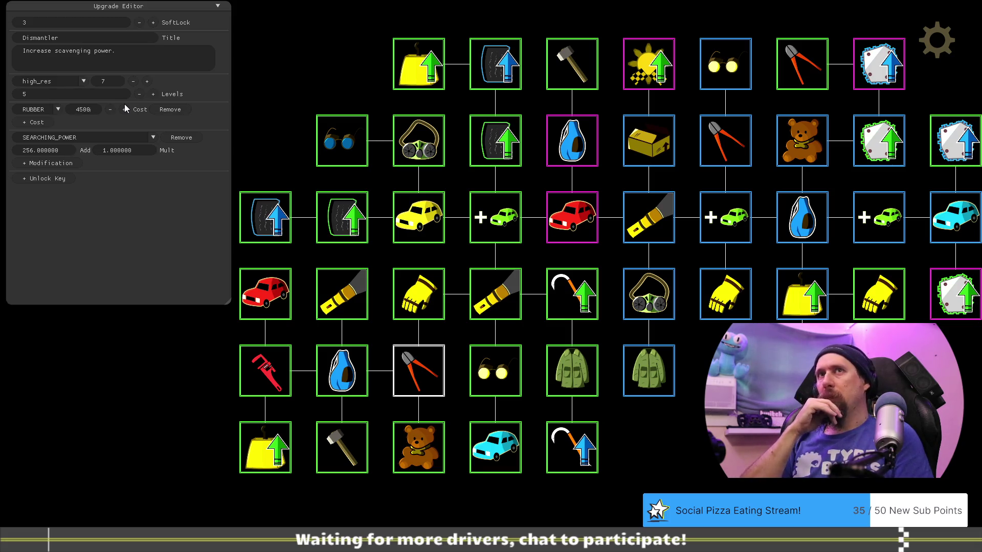
{"action": "key", "text": "BackSpace"}
{"action": "key", "text": "BackSpace"}
{"action": "key", "text": "BackSpace"}
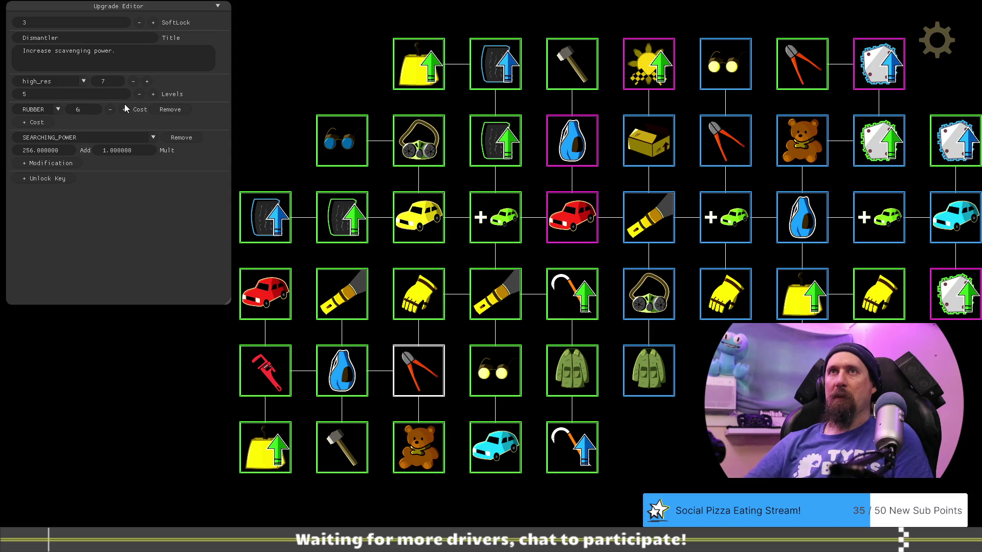
{"action": "type", "text": "5000"}
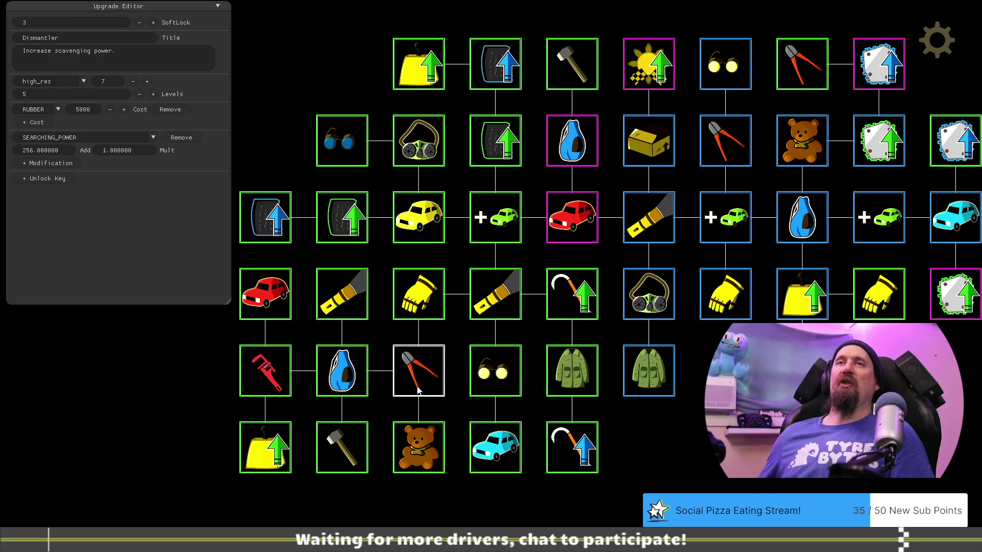
{"action": "left_click", "coordinate": [578, 305]}
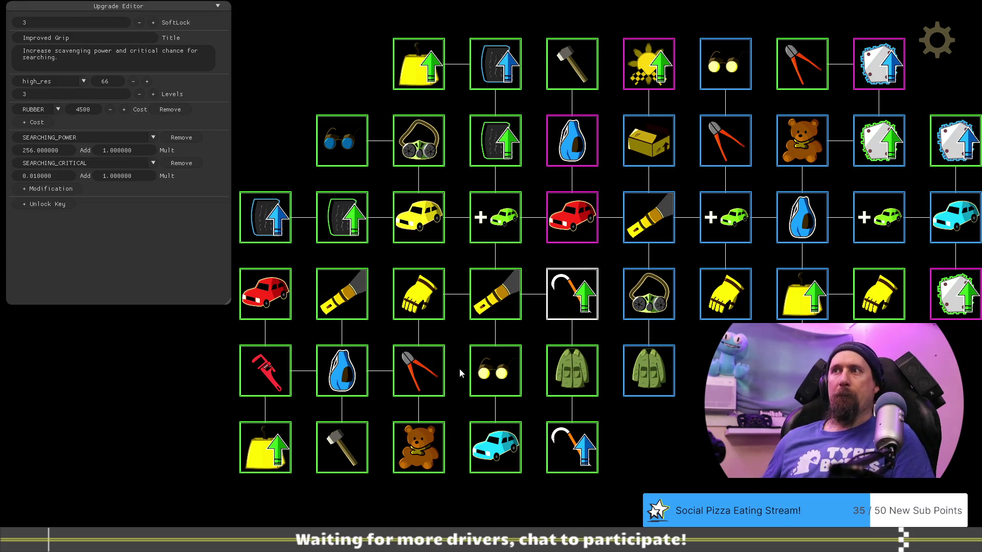
{"action": "left_click", "coordinate": [424, 377]}
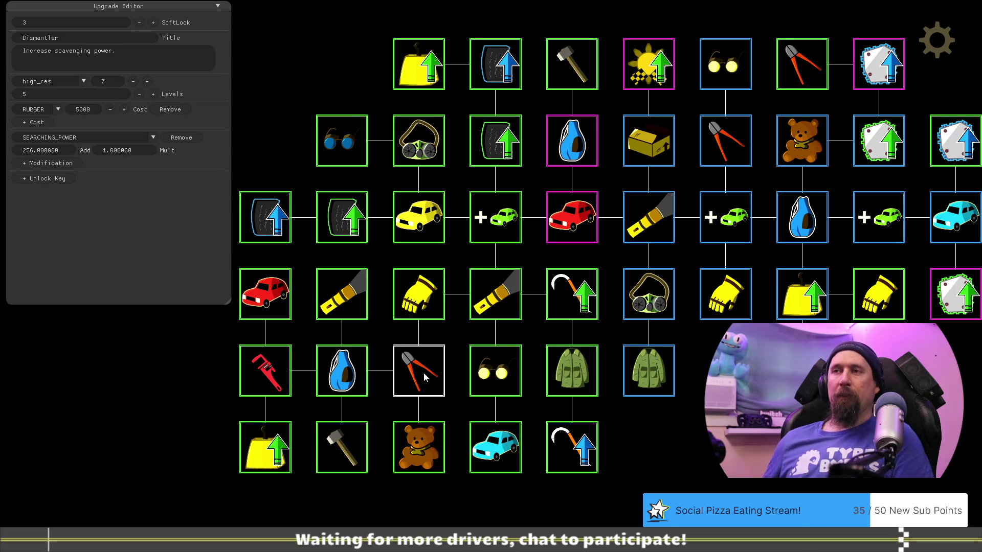
Replace the Bag's 10000 rubber cost with 8000.
{"action": "left_click", "coordinate": [350, 377]}
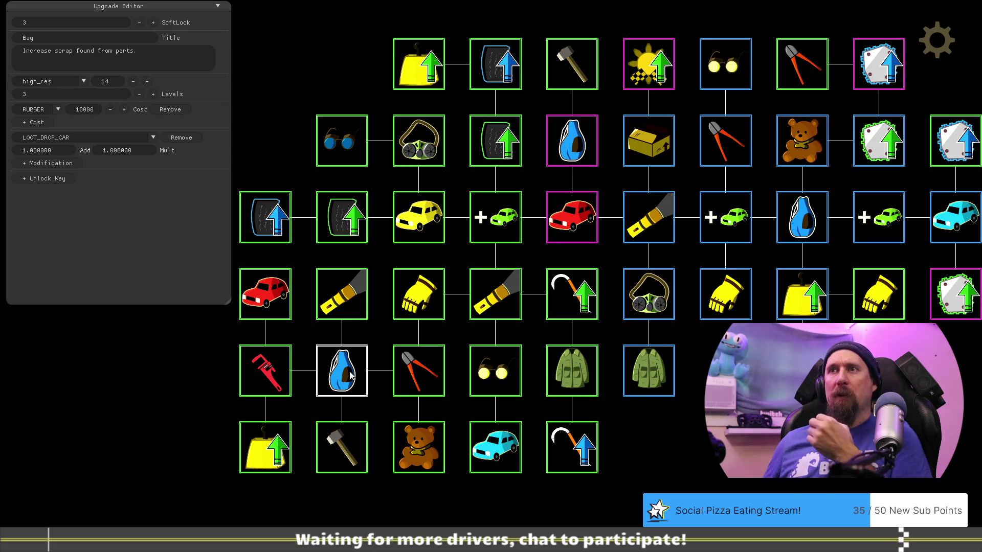
{"action": "left_click", "coordinate": [96, 110]}
{"action": "key", "text": "BackSpace"}
{"action": "type", "text": "8"}
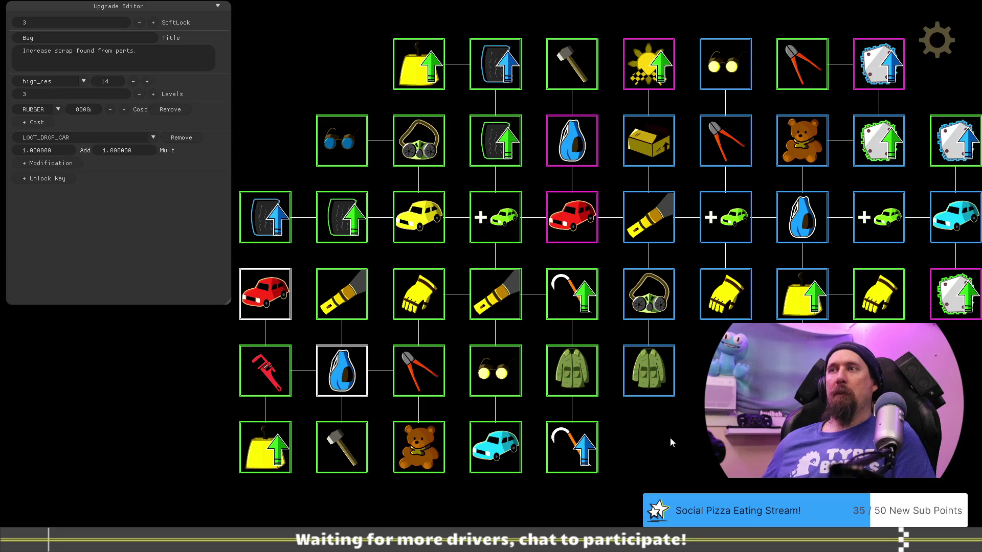
Review the Cargo Jacket, Stuffed Bear and Tear Off upgrades.
{"action": "left_click", "coordinate": [566, 372]}
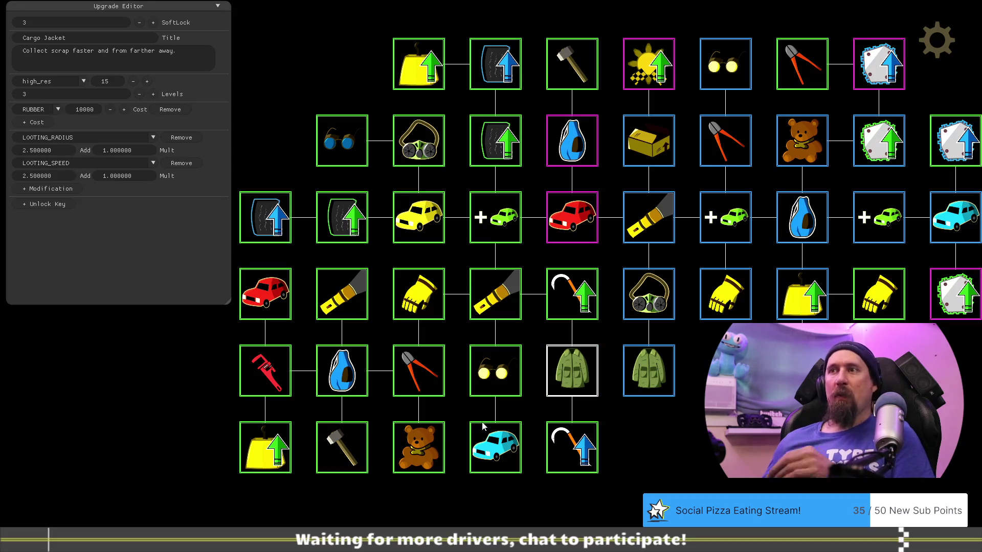
{"action": "left_click", "coordinate": [425, 452]}
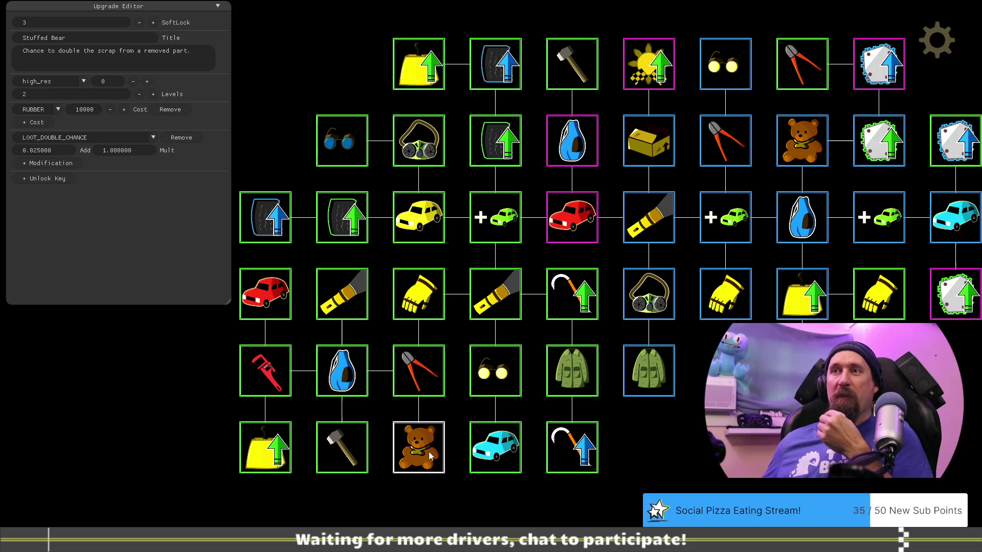
{"action": "left_click", "coordinate": [336, 455]}
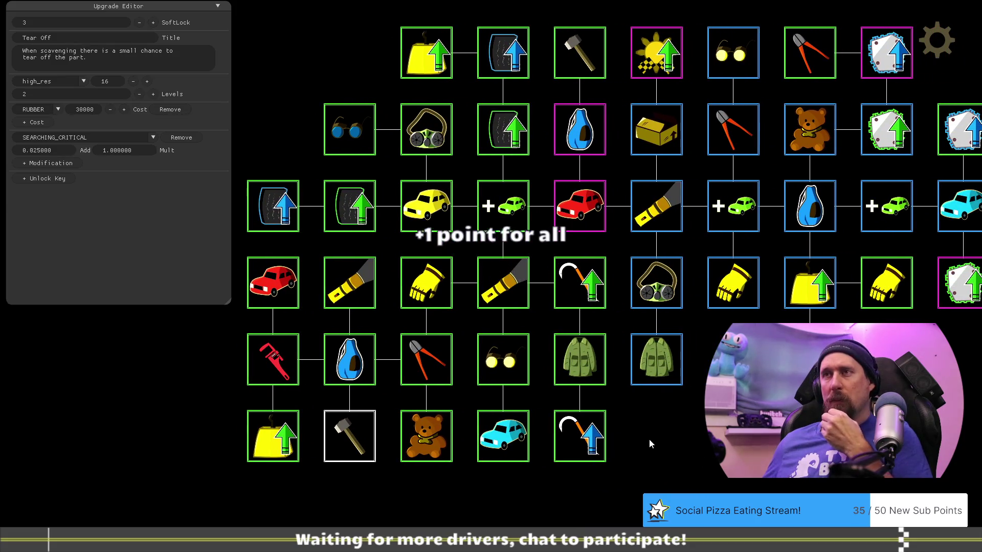
Set Fine Rubber's rubber cost to 1500, checking the Bag and Rusted Bead-Ale costs.
{"action": "left_click", "coordinate": [284, 200]}
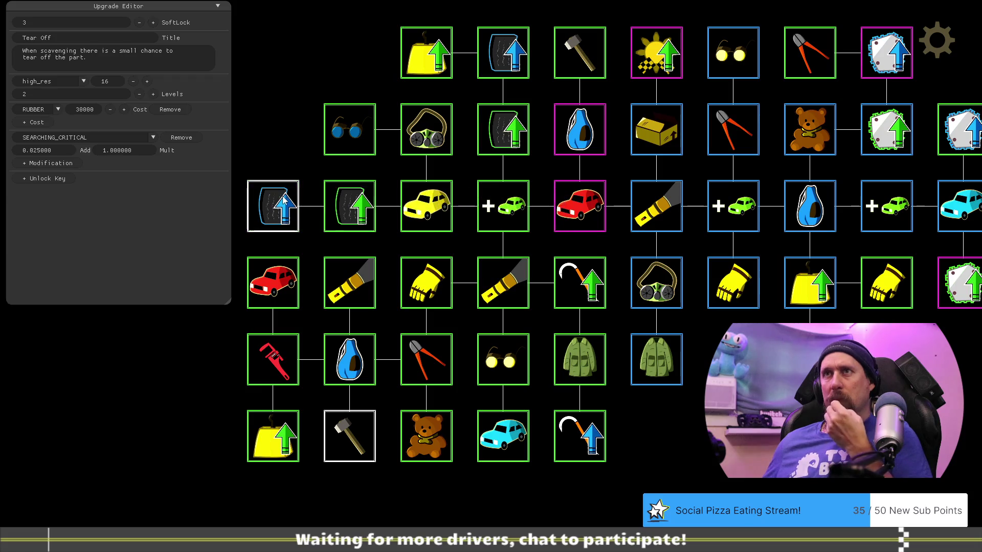
{"action": "left_click", "coordinate": [343, 206]}
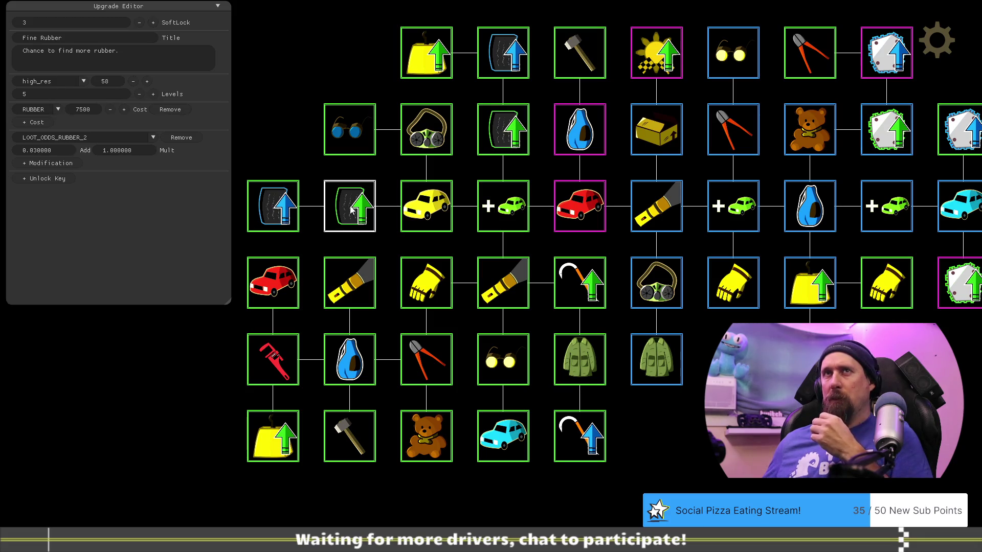
{"action": "left_click", "coordinate": [359, 364]}
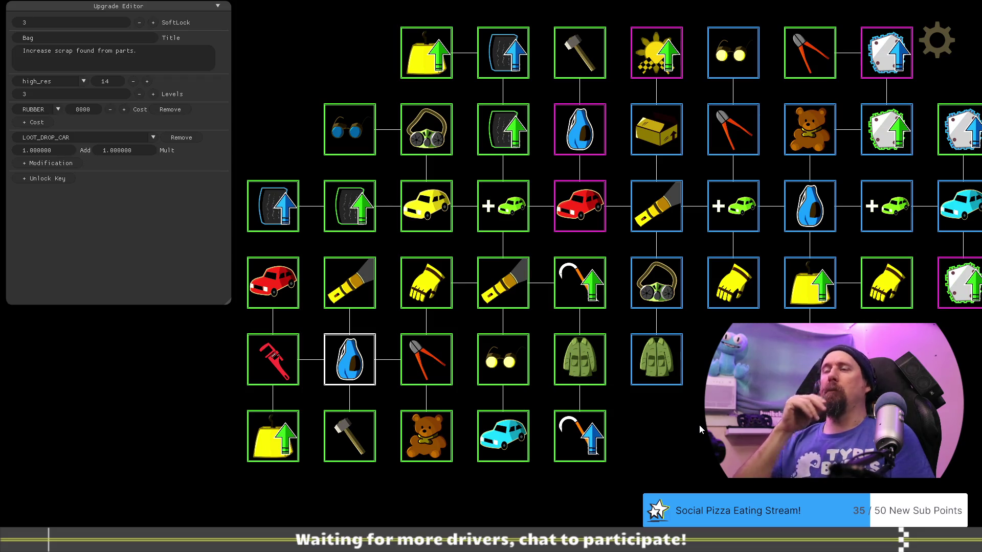
{"action": "left_click", "coordinate": [428, 217]}
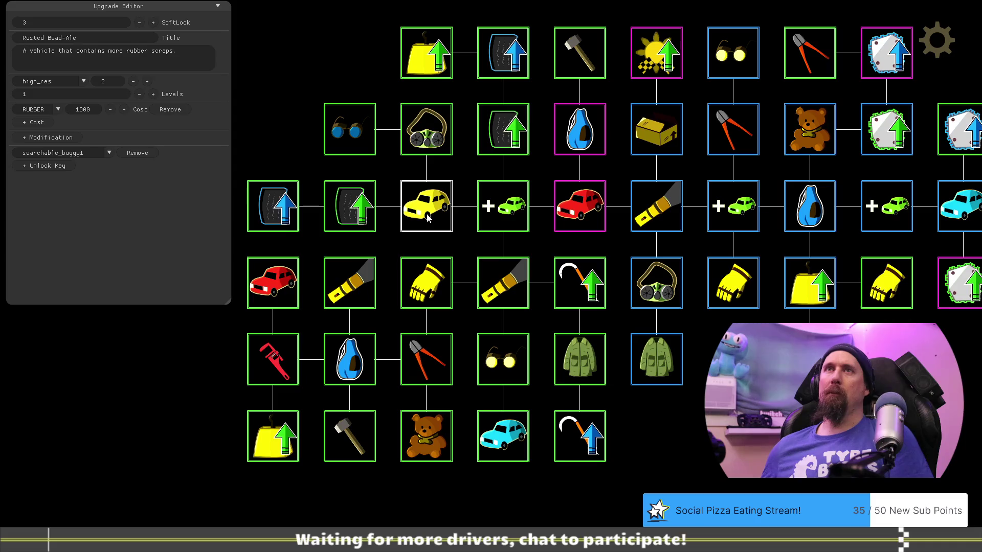
{"action": "left_click", "coordinate": [347, 207]}
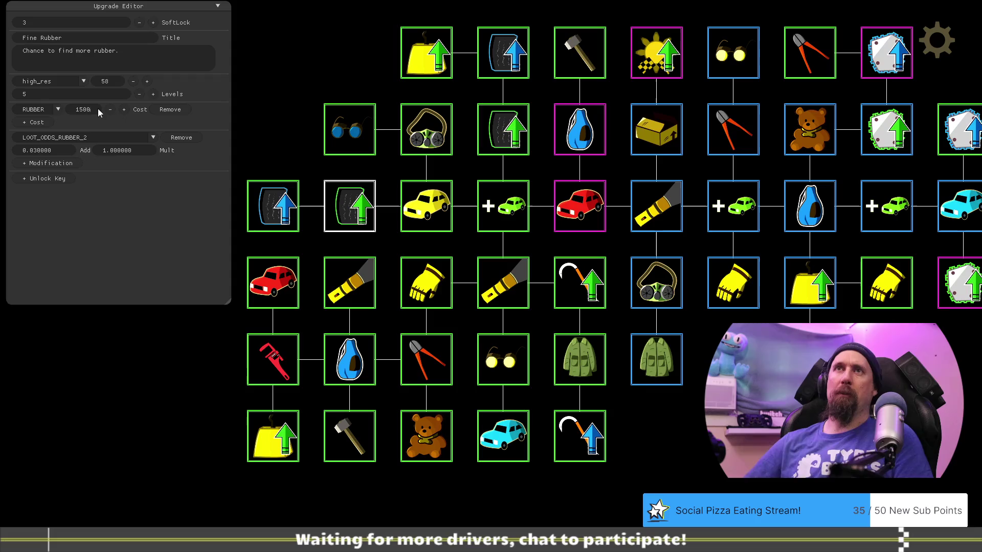
{"action": "left_click", "coordinate": [422, 215]}
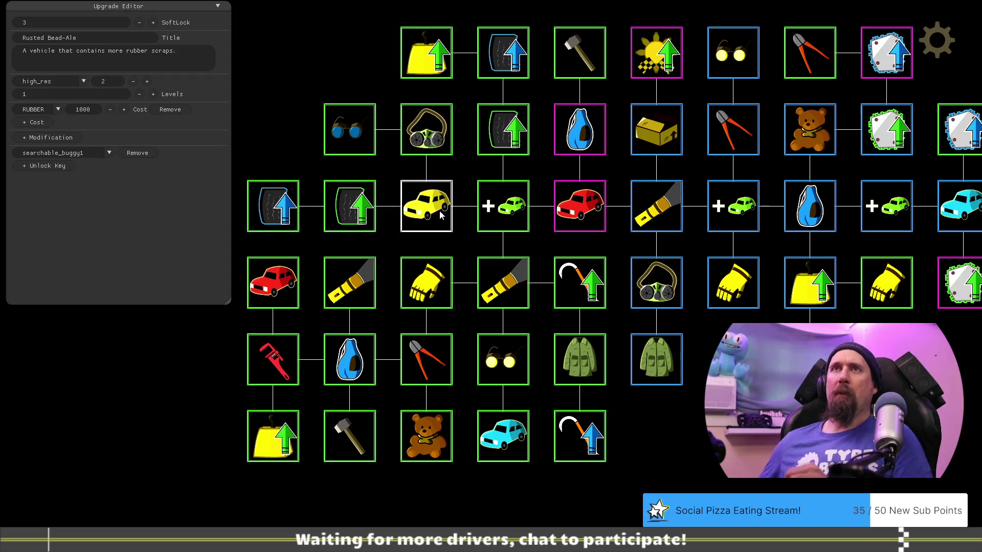
Look over the Helmet/Mask, Flashlight and Glasses upgrades.
{"action": "left_click", "coordinate": [438, 139]}
{"action": "left_click", "coordinate": [513, 288]}
{"action": "left_click", "coordinate": [513, 363]}
Survey the tree's upgrades, from Dismantler and Cargo Jacket to Tear Off and More Vehicles.
{"action": "left_click", "coordinate": [424, 360]}
{"action": "left_click", "coordinate": [506, 286]}
{"action": "left_click", "coordinate": [509, 352]}
{"action": "left_click", "coordinate": [563, 355]}
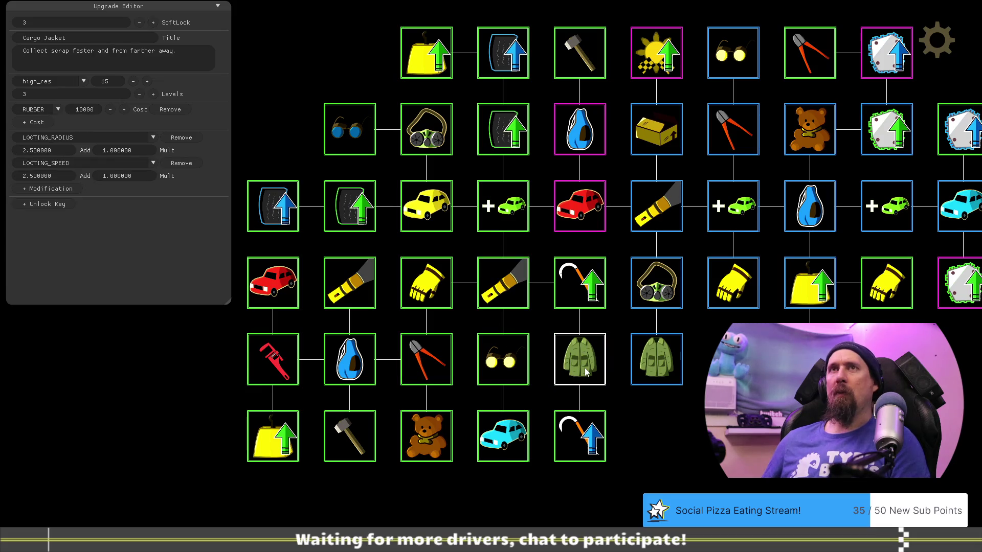
{"action": "left_click", "coordinate": [498, 443]}
{"action": "left_click", "coordinate": [506, 59]}
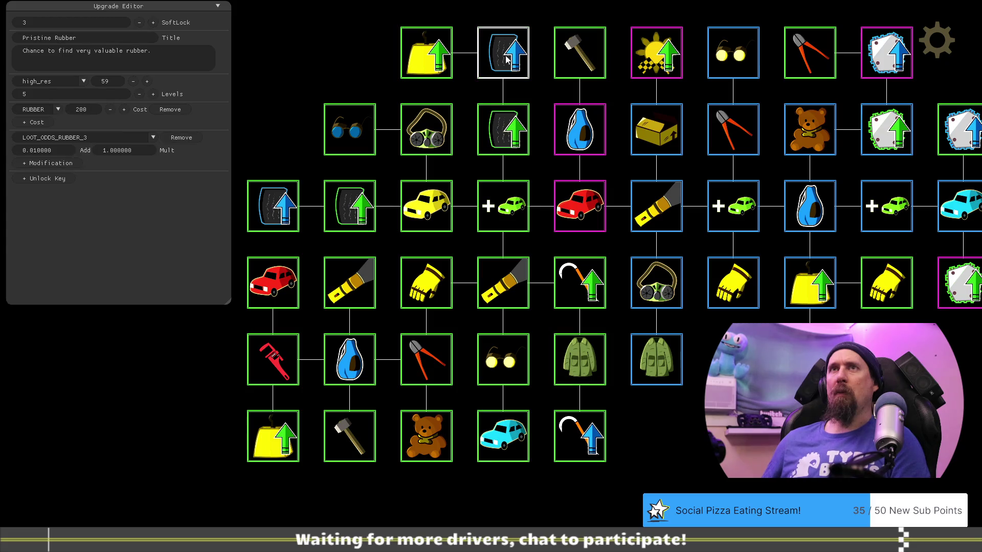
{"action": "left_click", "coordinate": [568, 60]}
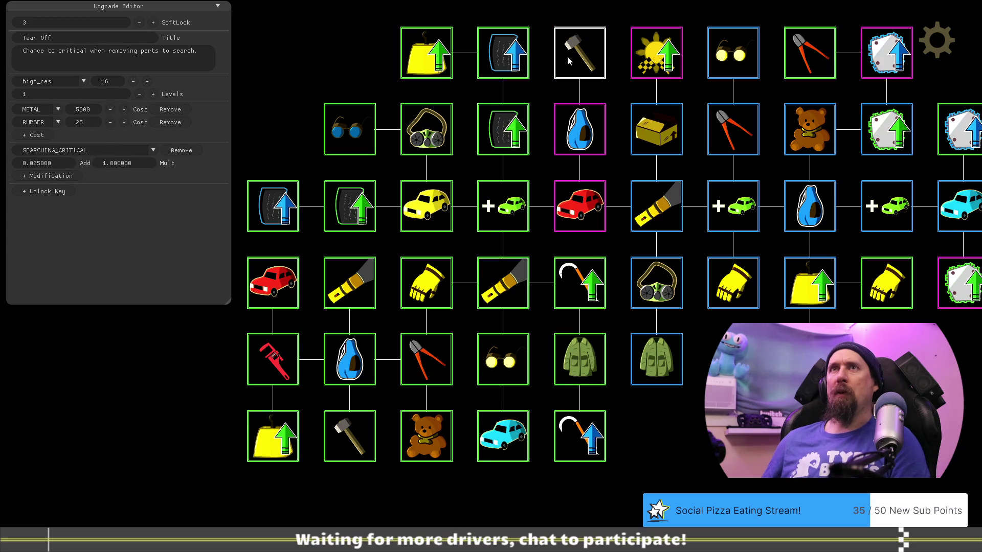
{"action": "left_click", "coordinate": [441, 64]}
{"action": "left_click", "coordinate": [437, 149]}
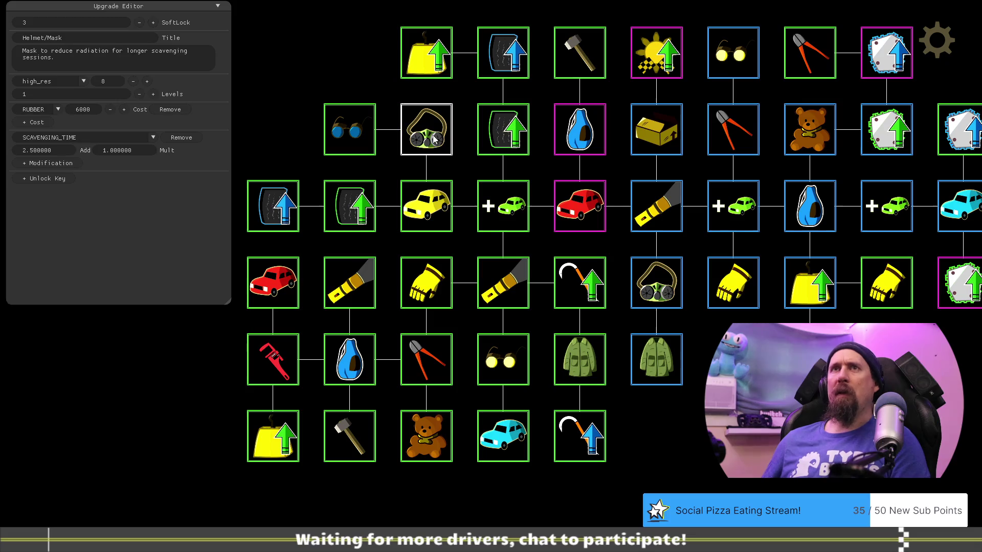
{"action": "left_click", "coordinate": [515, 140]}
{"action": "left_click", "coordinate": [506, 220]}
Compare the costs of Fine Rubber, Dismantler, Flashlight, Glasses and Improved Grip.
{"action": "left_click", "coordinate": [373, 207]}
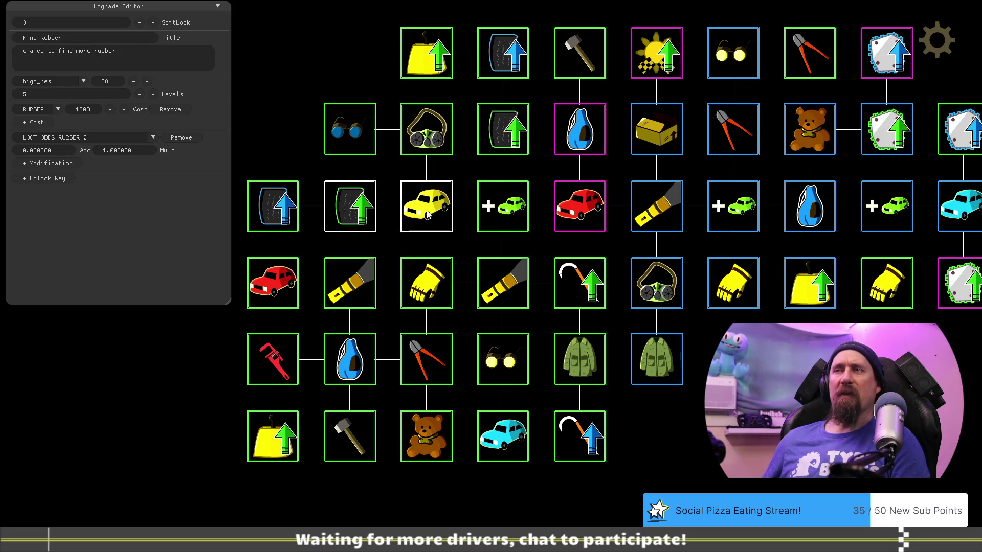
{"action": "left_click", "coordinate": [427, 374]}
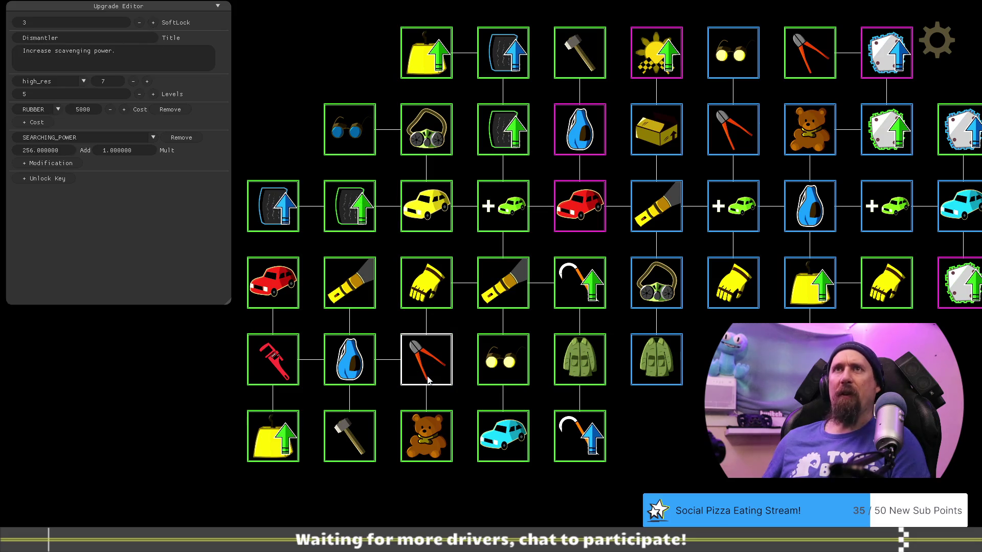
{"action": "left_click", "coordinate": [366, 371]}
{"action": "left_click", "coordinate": [352, 287]}
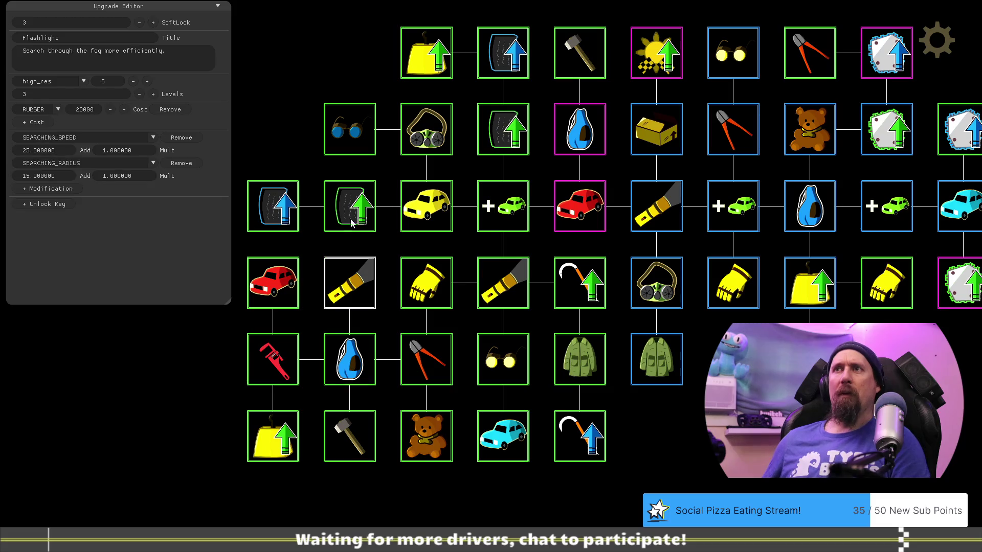
{"action": "left_click", "coordinate": [356, 214]}
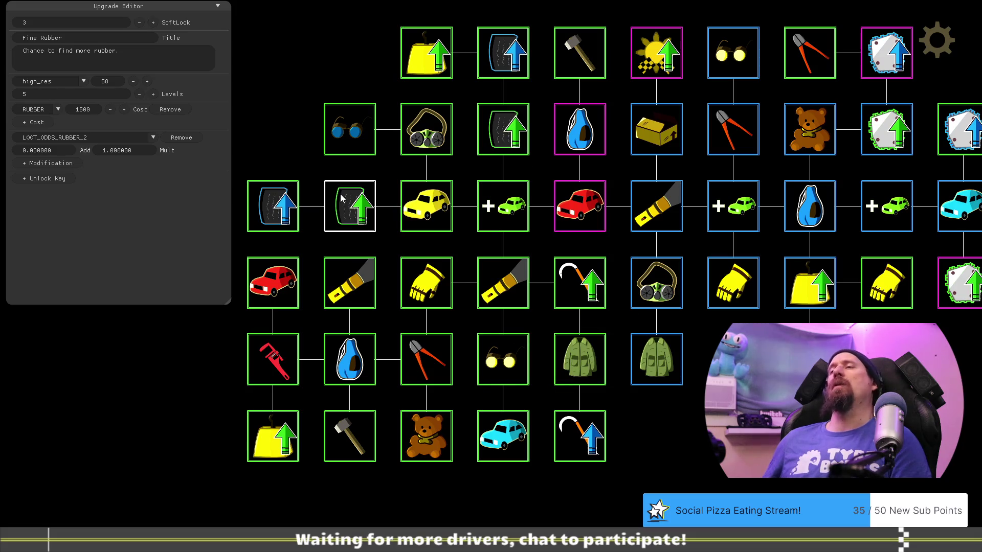
{"action": "left_click", "coordinate": [513, 363]}
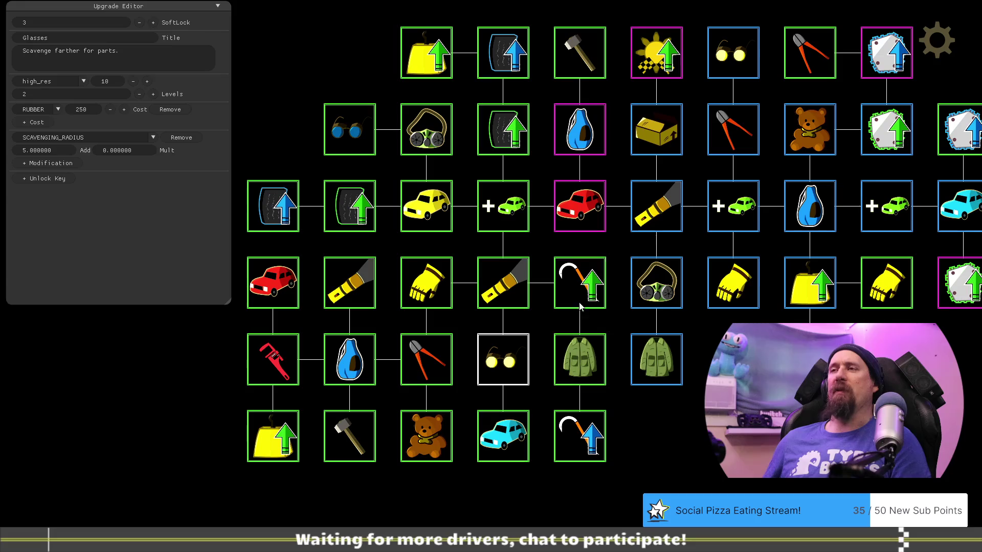
{"action": "left_click", "coordinate": [503, 280]}
{"action": "left_click", "coordinate": [498, 359]}
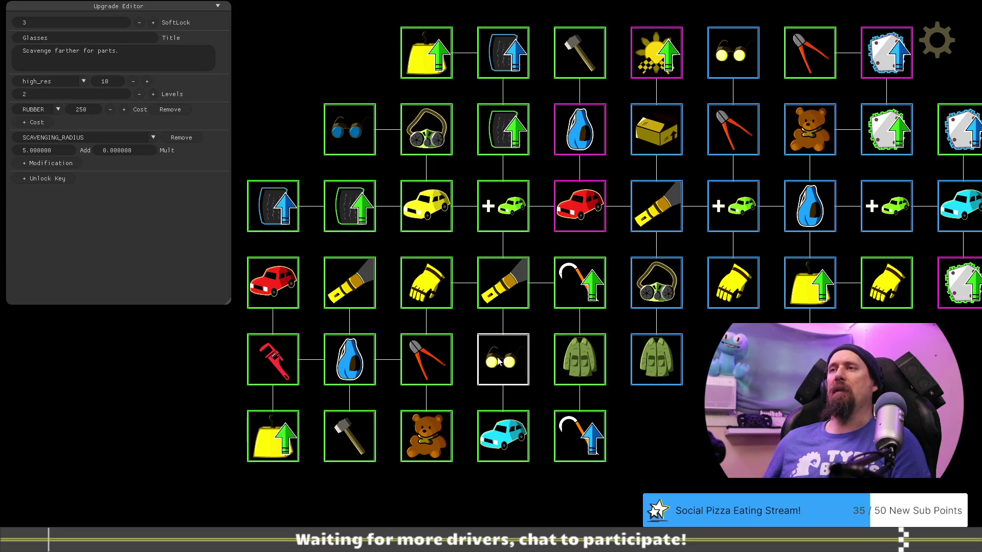
{"action": "left_click", "coordinate": [576, 281]}
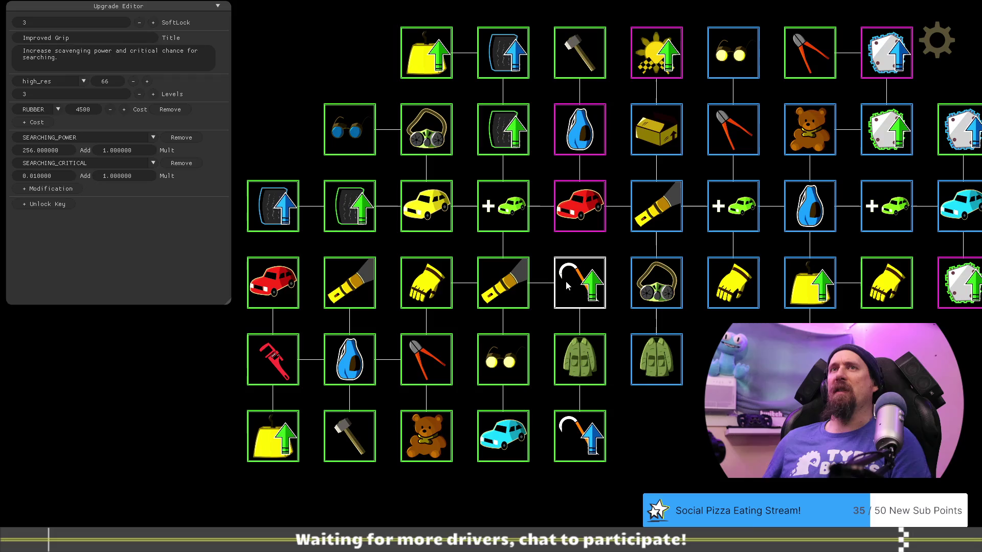
{"action": "left_click", "coordinate": [420, 360]}
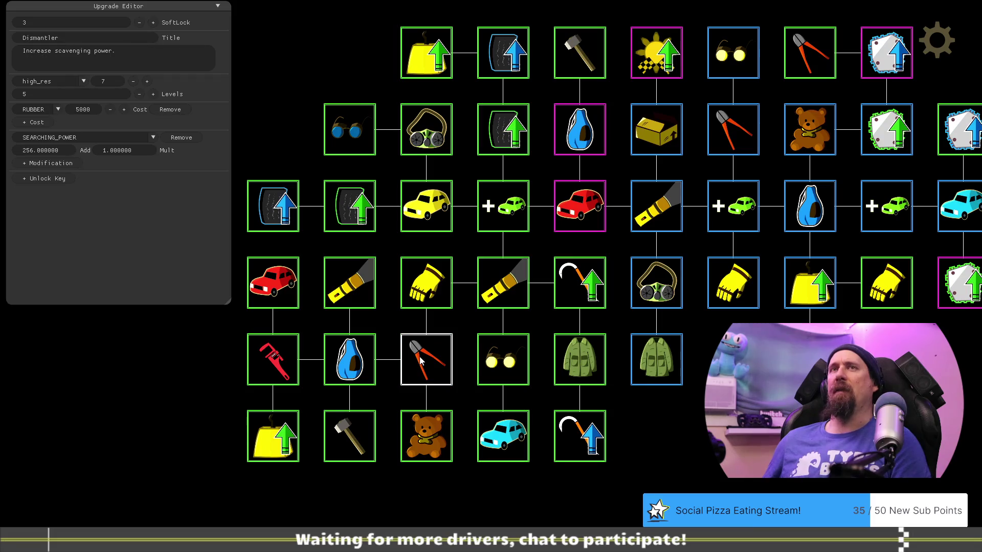
Clear Fine Rubber's 1500 rubber cost to enter 3000.
{"action": "left_click", "coordinate": [574, 284]}
{"action": "left_click", "coordinate": [337, 204]}
{"action": "key", "text": "BackSpace"}
{"action": "key", "text": "BackSpace"}
{"action": "key", "text": "BackSpace"}
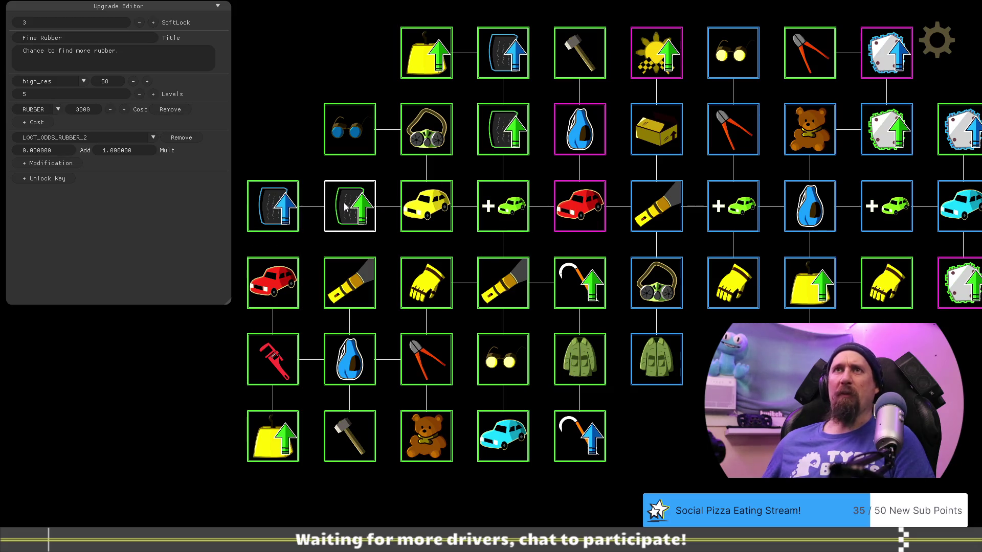
{"action": "left_click", "coordinate": [271, 213]}
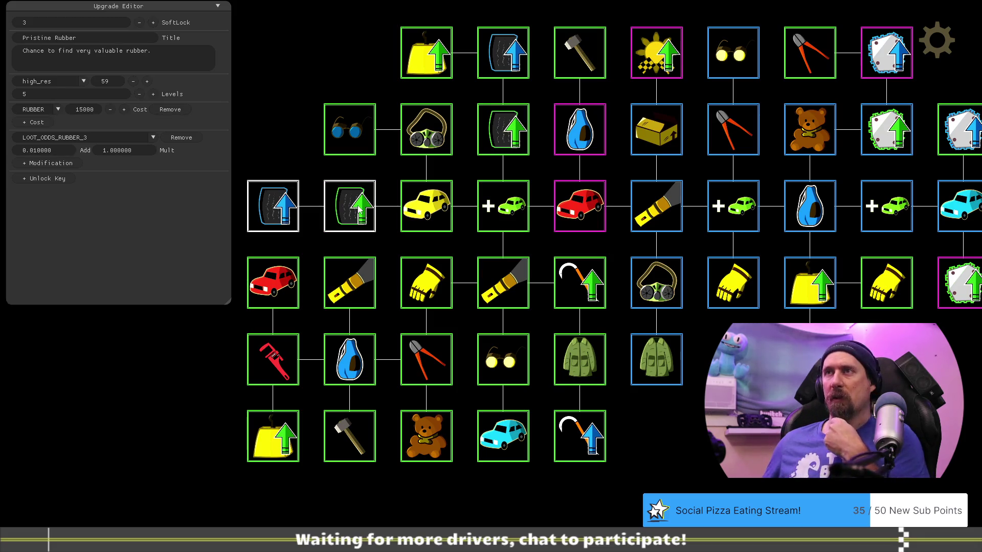
{"action": "left_click", "coordinate": [353, 131]}
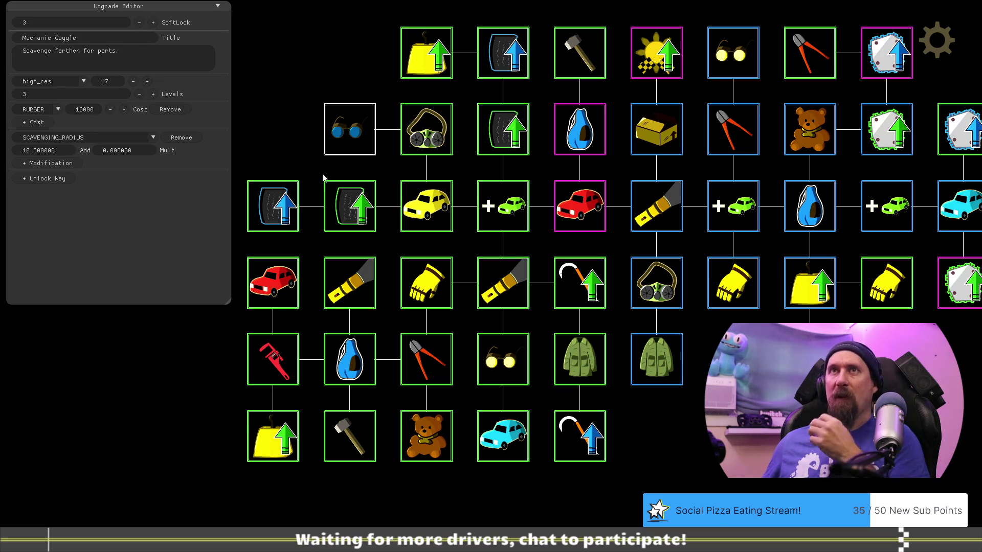
{"action": "left_click", "coordinate": [431, 138]}
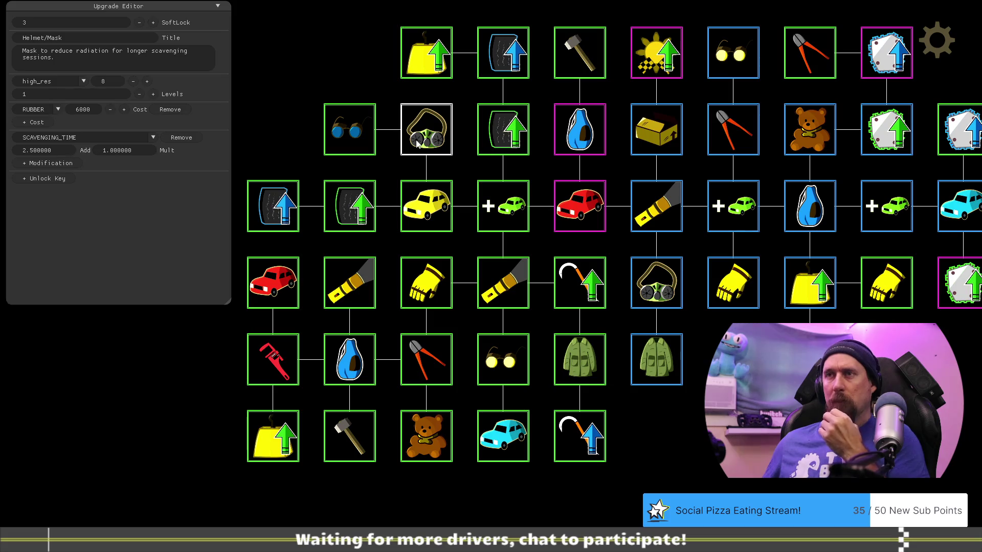
{"action": "left_click", "coordinate": [351, 360]}
{"action": "left_click", "coordinate": [346, 209]}
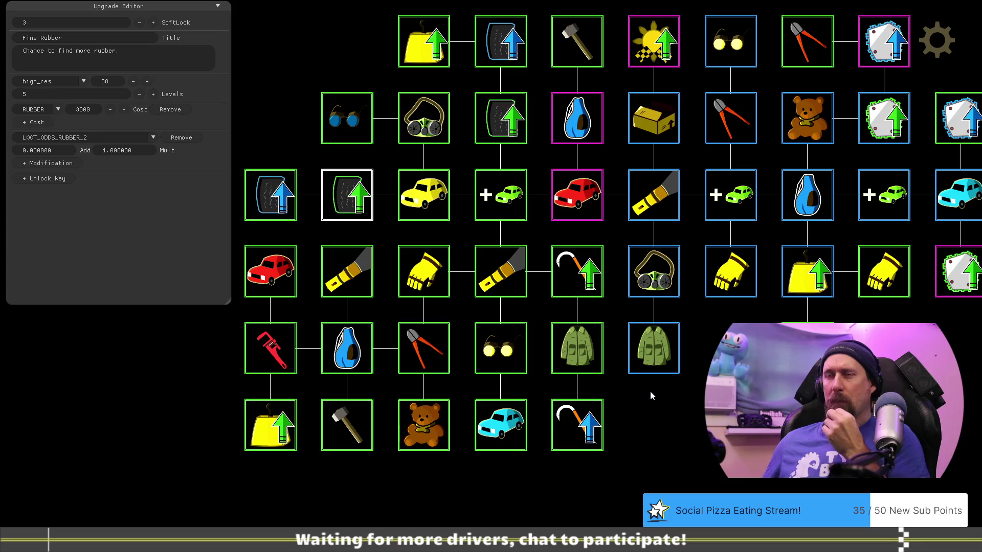
{"action": "left_click", "coordinate": [271, 347]}
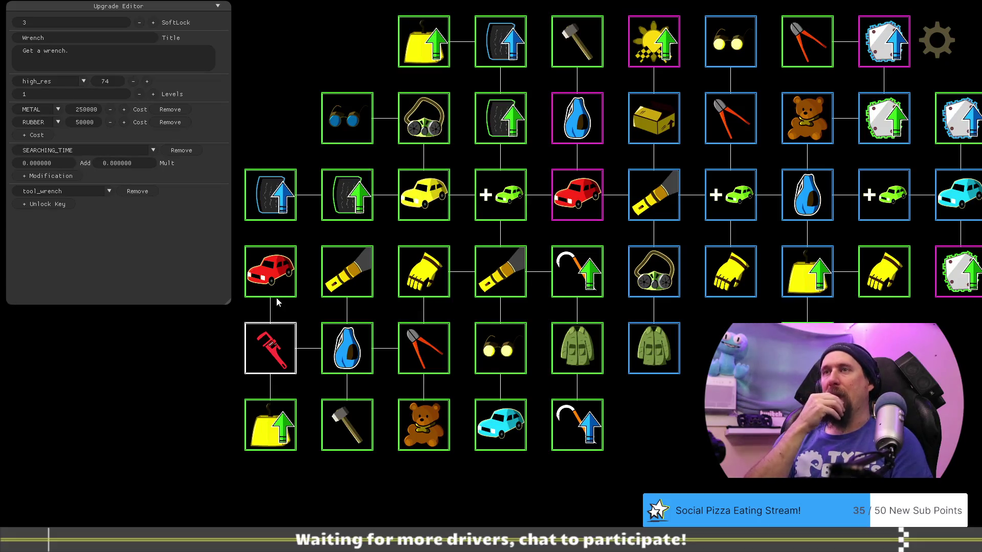
{"action": "left_click", "coordinate": [350, 276]}
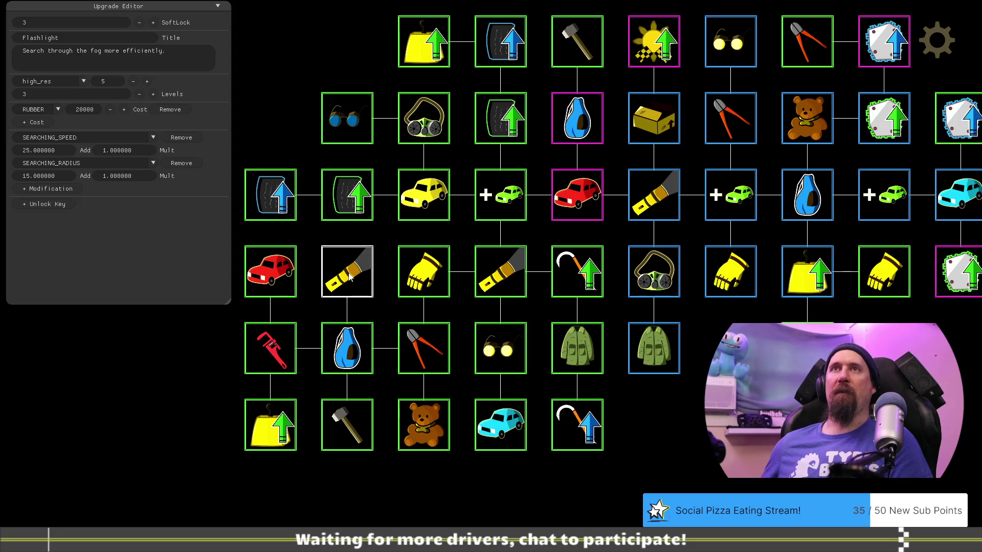
{"action": "left_click", "coordinate": [272, 276]}
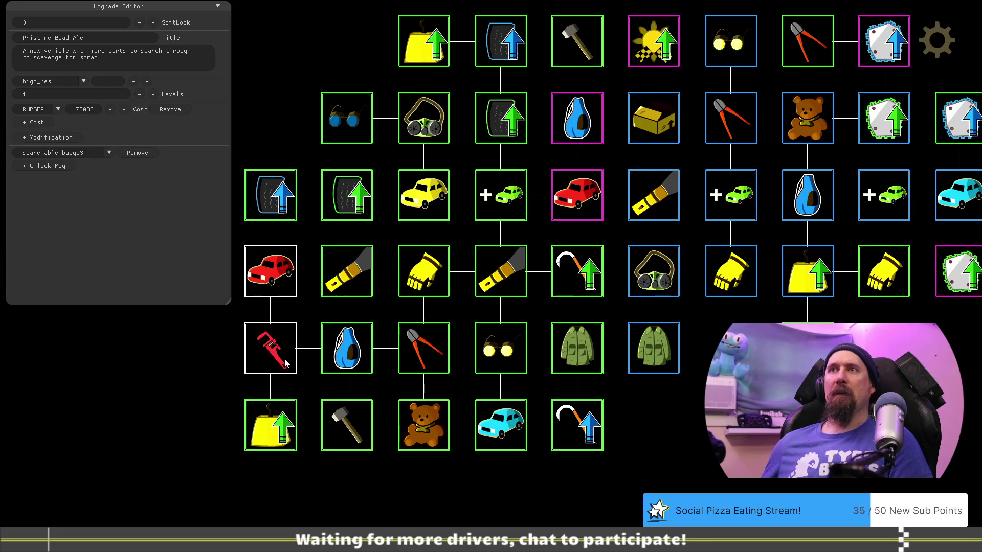
{"action": "left_click", "coordinate": [280, 204]}
{"action": "left_click", "coordinate": [361, 280]}
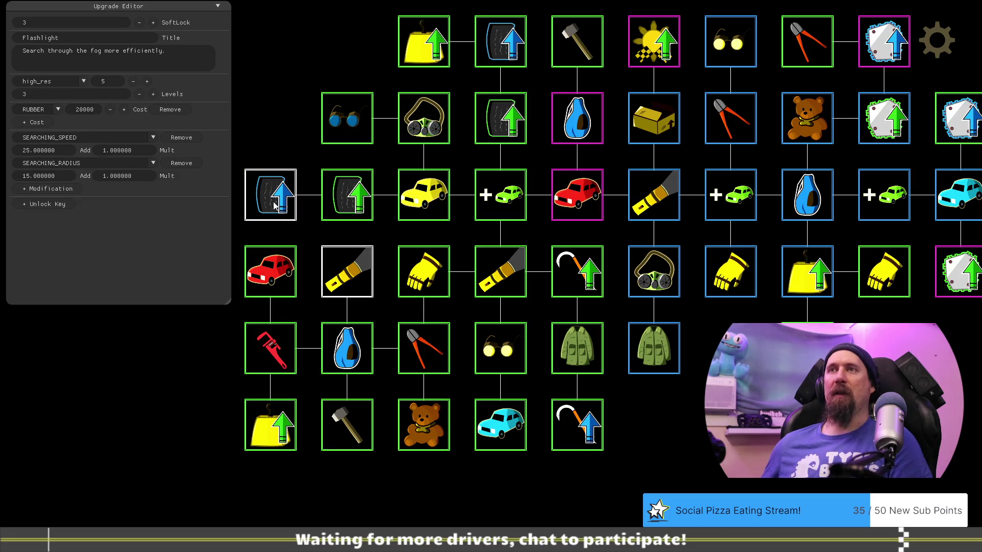
{"action": "left_click", "coordinate": [273, 279]}
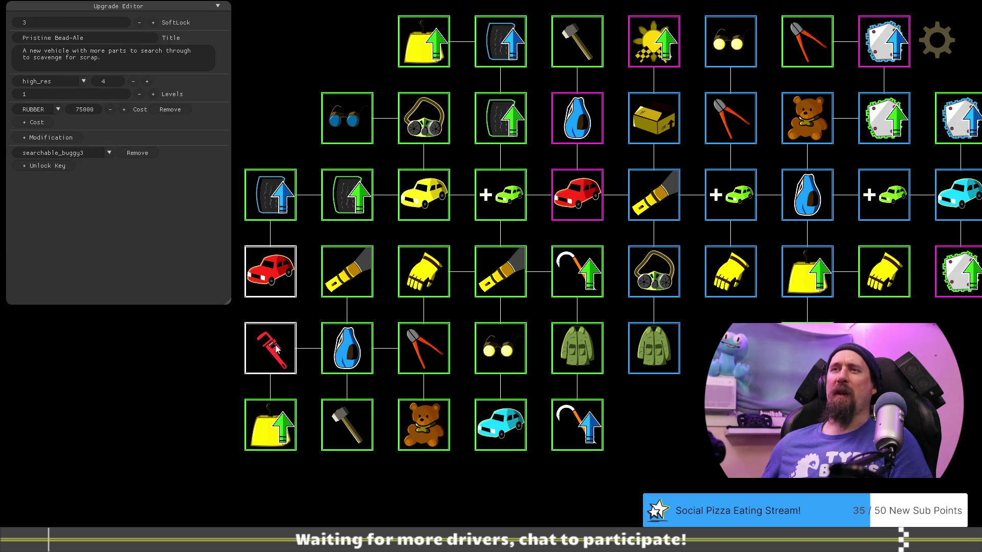
{"action": "left_click", "coordinate": [275, 438]}
{"action": "left_click", "coordinate": [278, 358]}
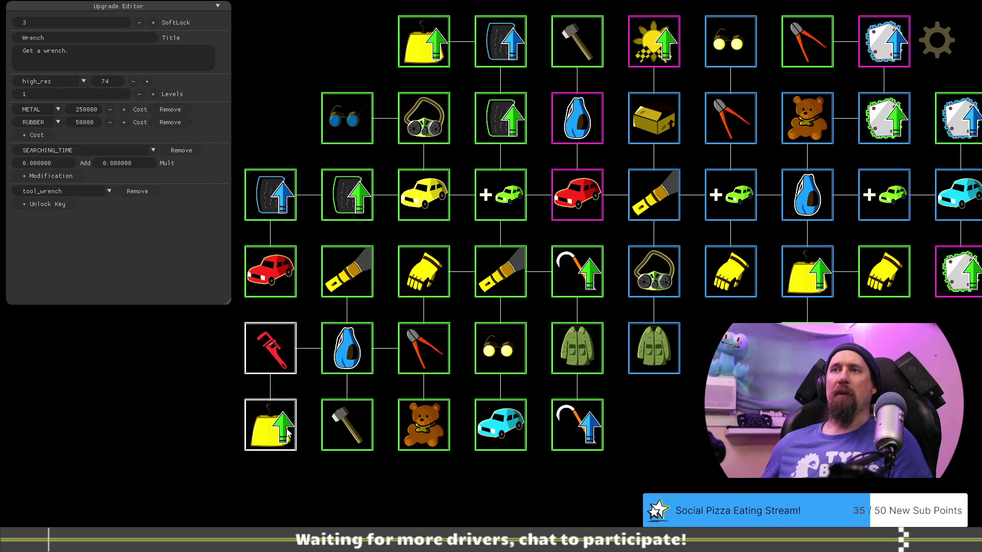
{"action": "left_click", "coordinate": [286, 434]}
{"action": "mouse_move", "coordinate": [329, 486]}
{"action": "left_mouse_down"}
{"action": "mouse_move", "coordinate": [399, 501]}
{"action": "mouse_move", "coordinate": [357, 473]}
{"action": "left_mouse_up"}
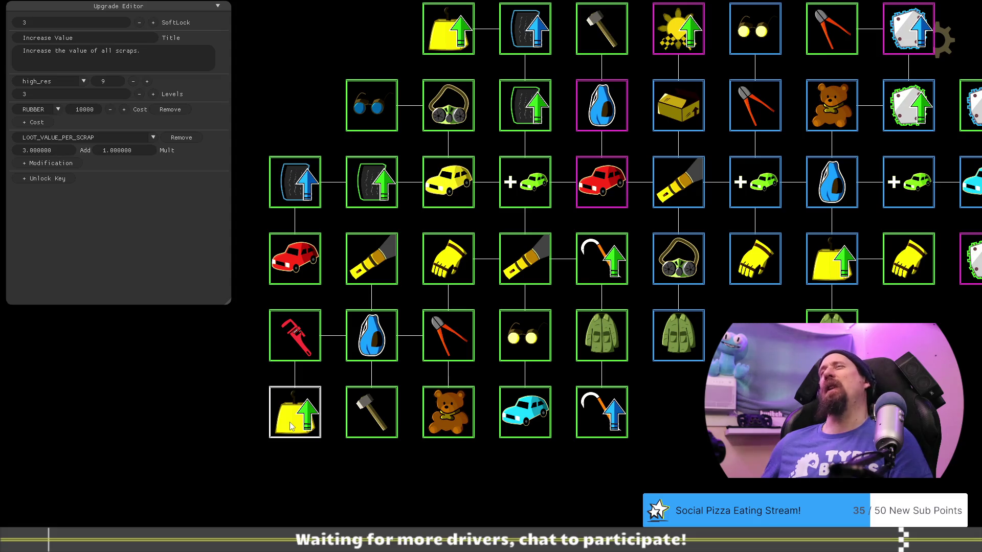
{"action": "left_click", "coordinate": [444, 30]}
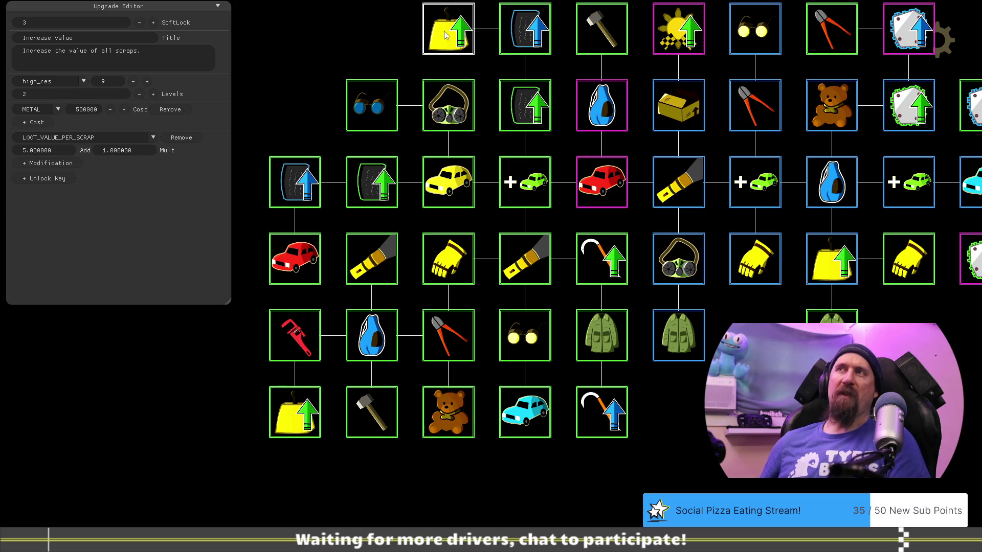
{"action": "left_click", "coordinate": [294, 341]}
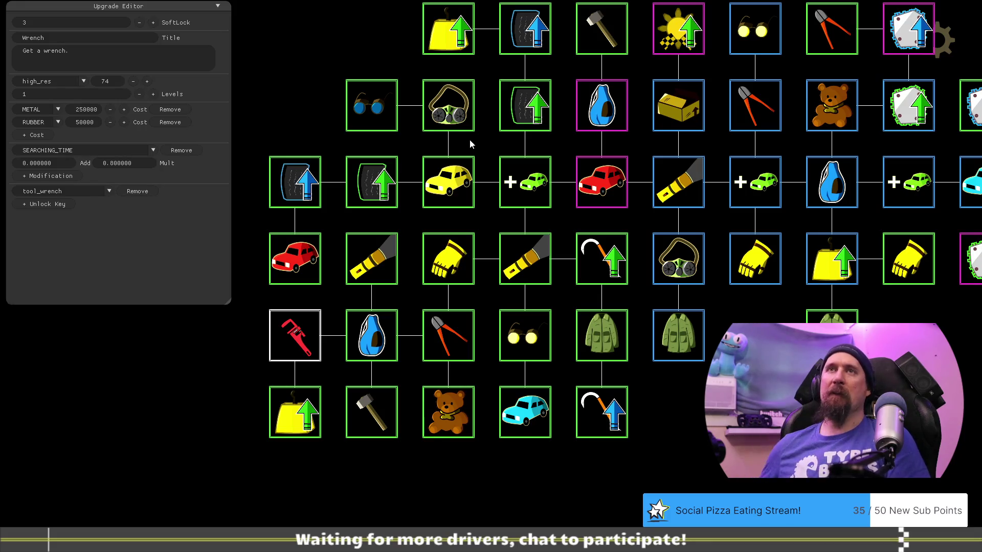
{"action": "left_click", "coordinate": [371, 348]}
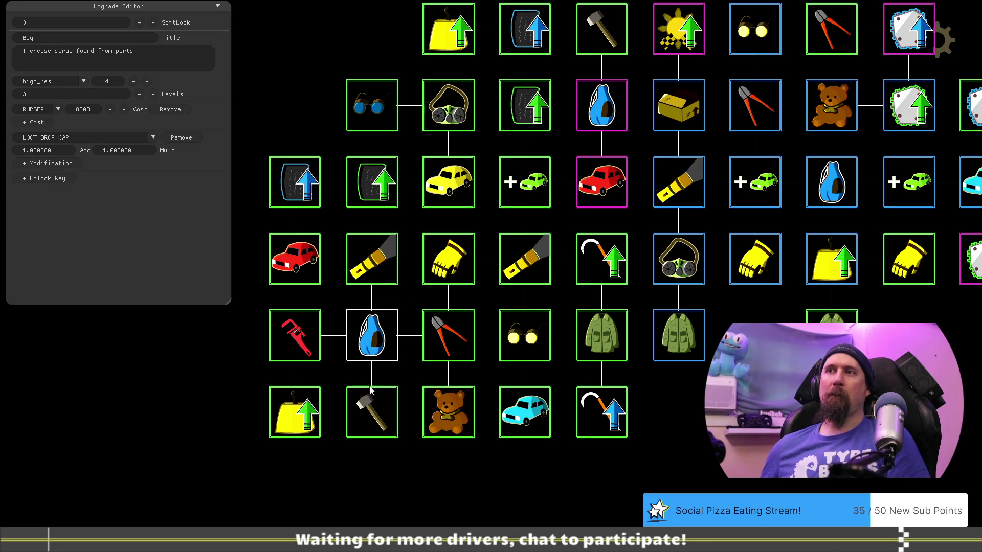
Move the bottom-left Increase Value upgrade up into the slot beside Mechanic Goggle.
{"action": "left_click", "coordinate": [375, 421]}
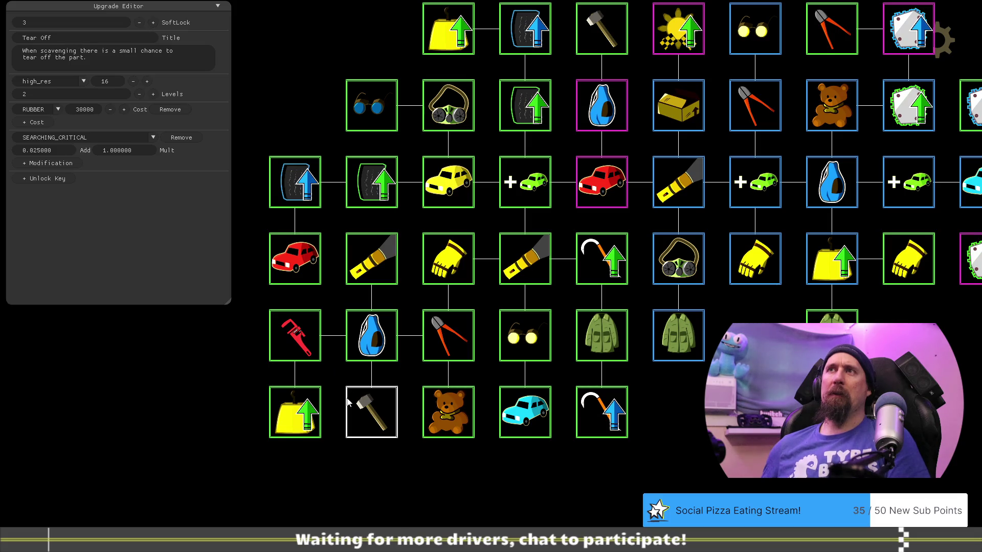
{"action": "left_click", "coordinate": [372, 109]}
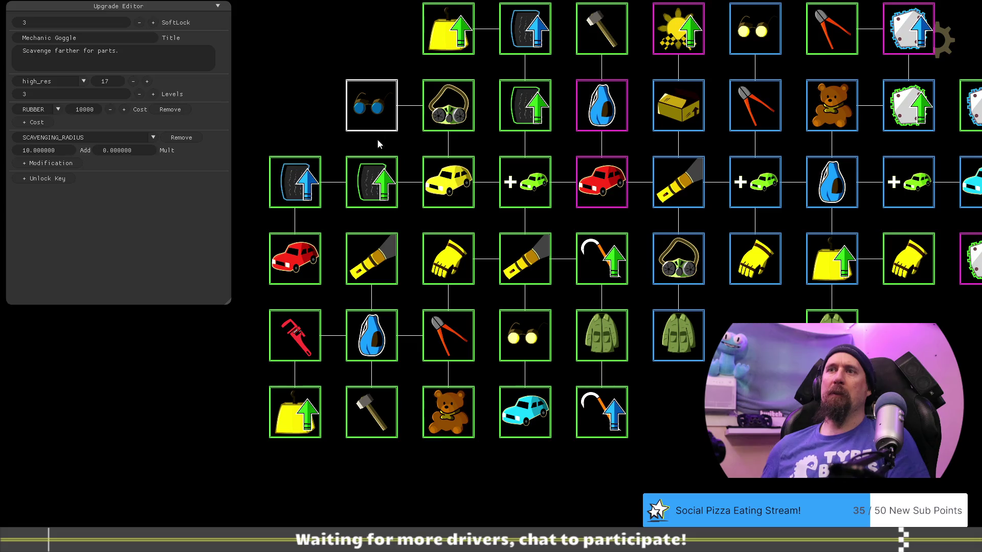
{"action": "mouse_move", "coordinate": [305, 417]}
{"action": "left_mouse_down"}
{"action": "mouse_move", "coordinate": [217, 219]}
{"action": "mouse_move", "coordinate": [308, 111]}
{"action": "left_mouse_up"}
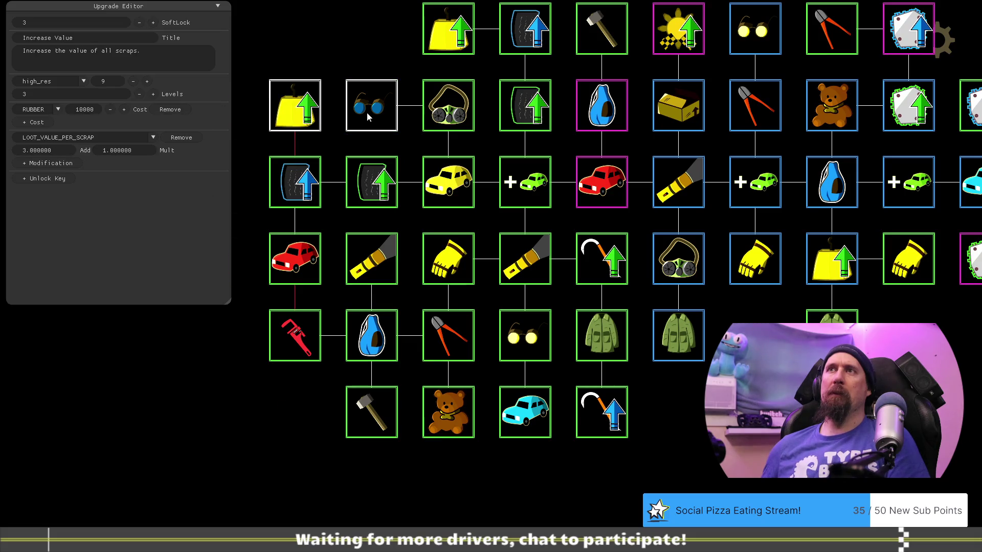
Verify the relocated Increase Value sits beside Mechanic Goggle above Pristine Rubber.
{"action": "mouse_move", "coordinate": [275, 424]}
{"action": "left_mouse_down"}
{"action": "mouse_move", "coordinate": [293, 394]}
{"action": "mouse_move", "coordinate": [307, 395]}
{"action": "left_mouse_up"}
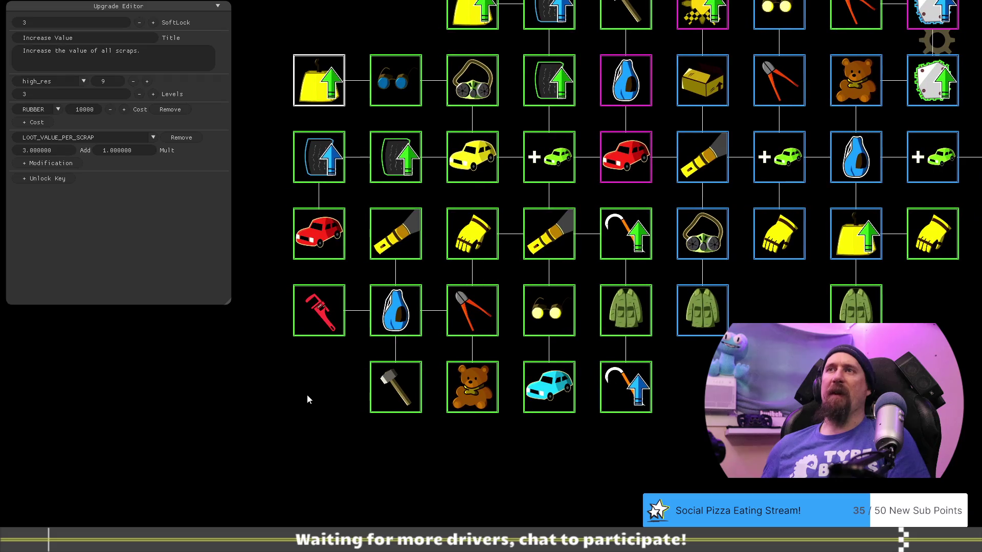
{"action": "left_click", "coordinate": [403, 161]}
{"action": "left_click", "coordinate": [315, 157]}
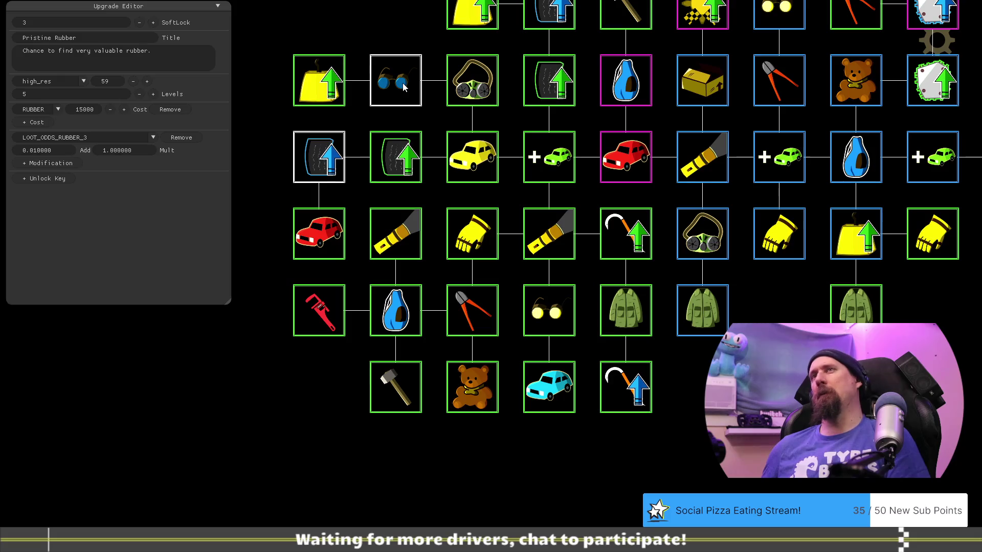
{"action": "mouse_move", "coordinate": [327, 391]}
{"action": "left_mouse_down"}
{"action": "mouse_move", "coordinate": [348, 435]}
{"action": "mouse_move", "coordinate": [418, 461]}
{"action": "mouse_move", "coordinate": [428, 428]}
{"action": "mouse_move", "coordinate": [400, 389]}
{"action": "left_mouse_up"}
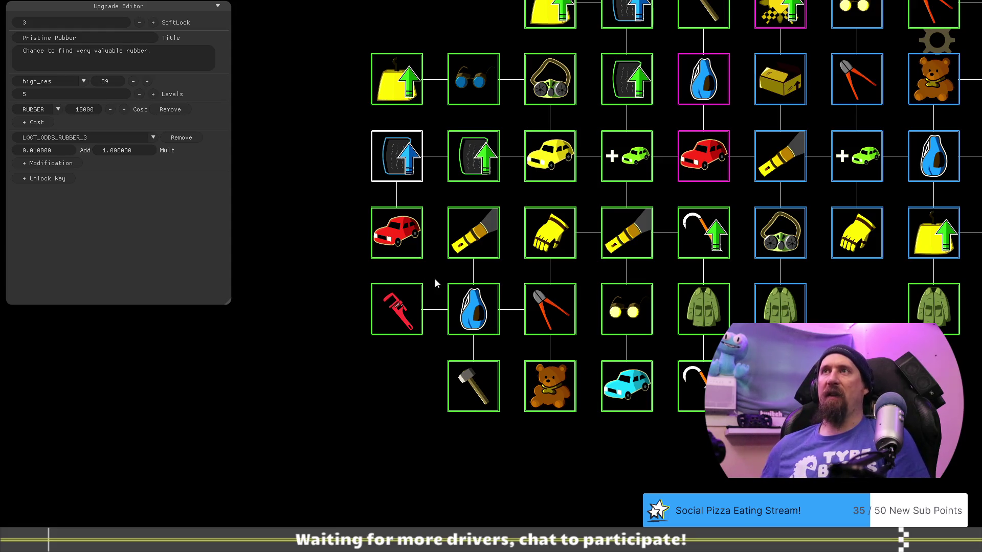
{"action": "left_click", "coordinate": [411, 66]}
{"action": "left_click", "coordinate": [474, 91]}
{"action": "left_click", "coordinate": [395, 77]}
{"action": "left_click", "coordinate": [473, 318]}
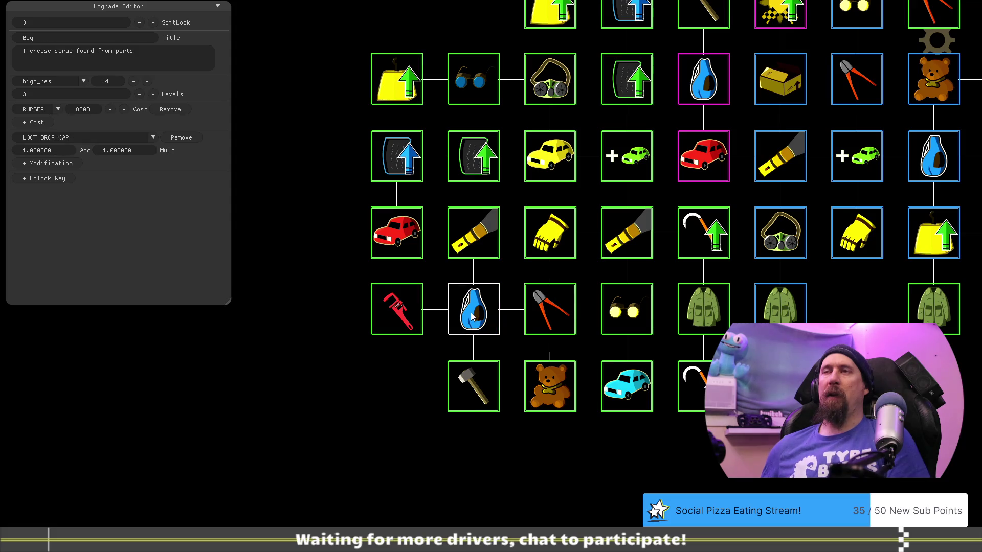
{"action": "left_click_drag", "start_coordinate": [406, 319], "coordinate": [324, 440]}
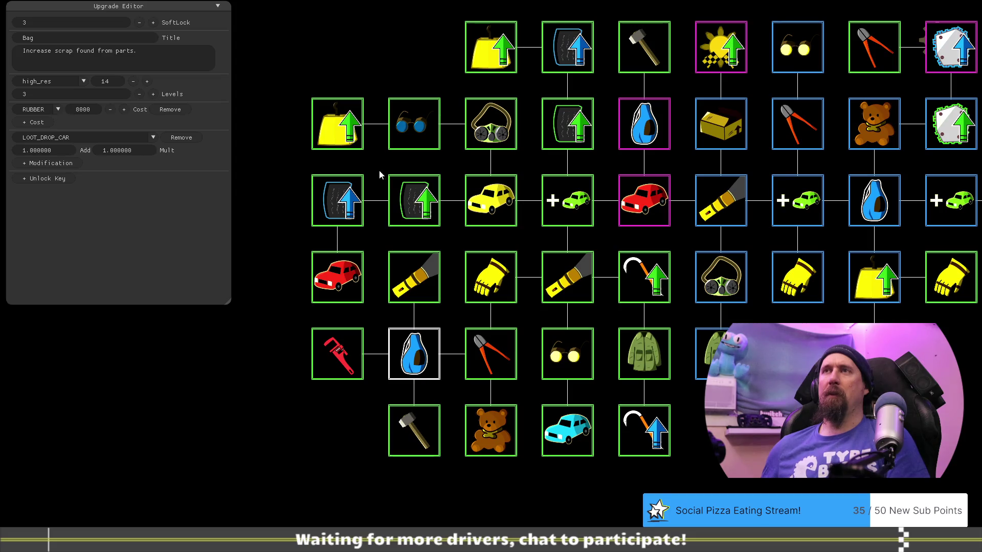
{"action": "left_click", "coordinate": [339, 127]}
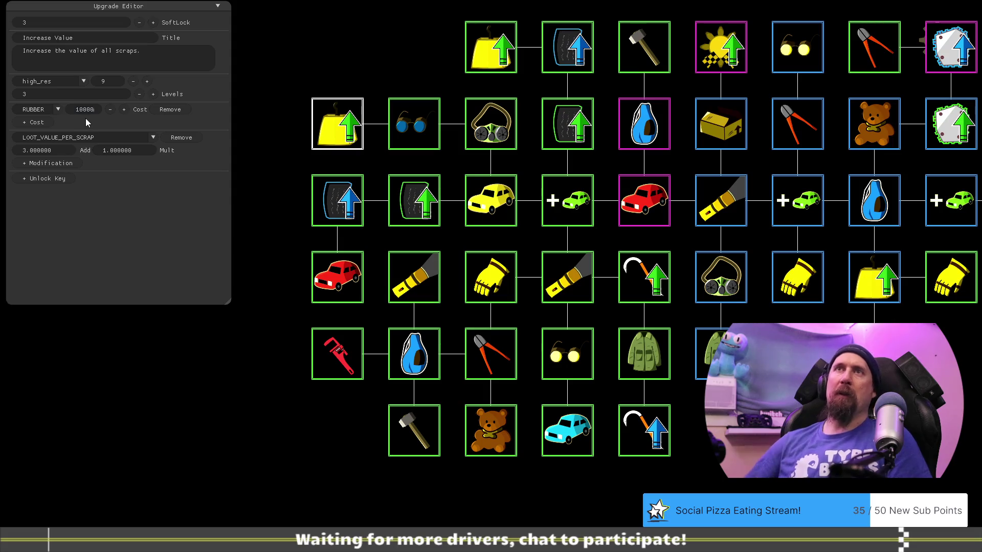
Give Increase Value a 15000 RUBBER plus 15000 METAL cost and return to play mode.
{"action": "key", "text": "Delete"}
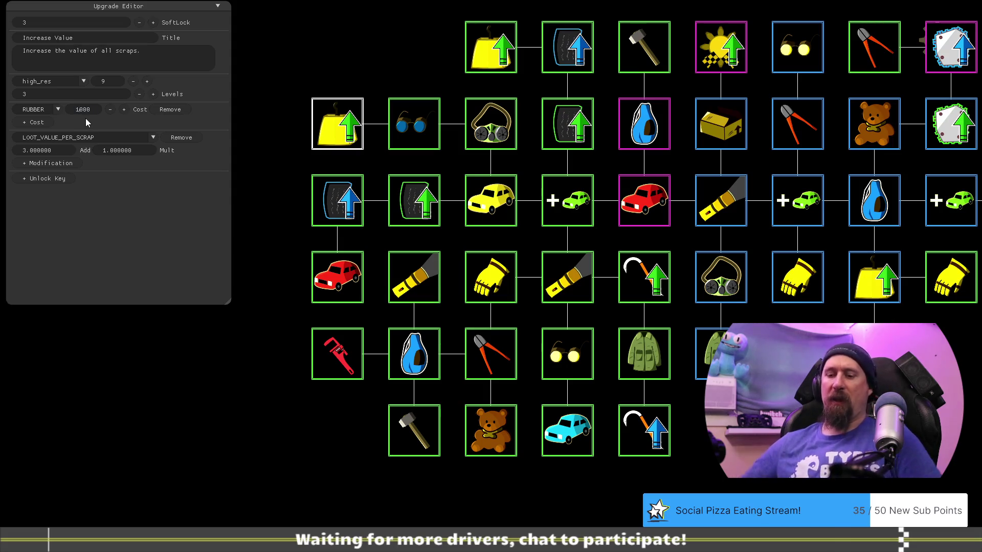
{"action": "type", "text": "5"}
{"action": "left_click", "coordinate": [37, 122]}
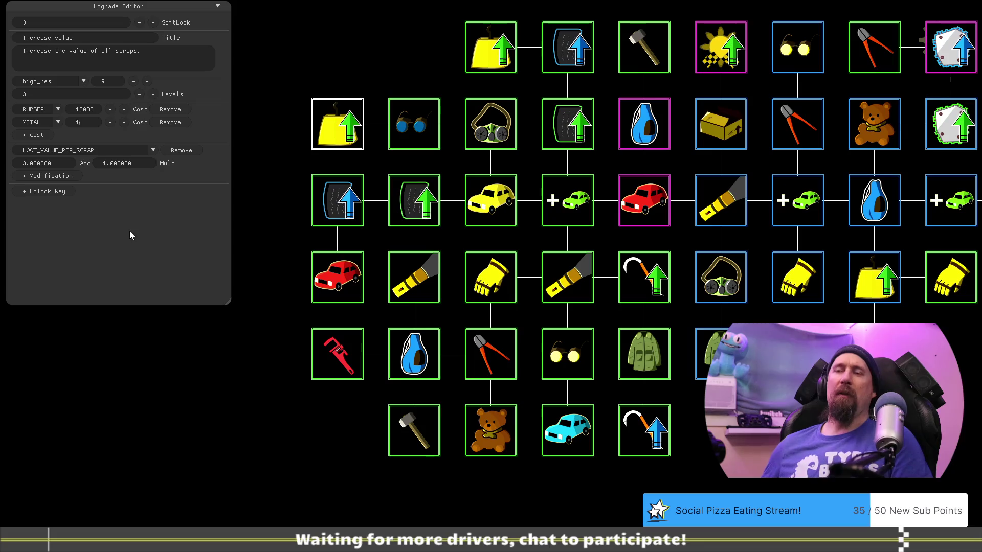
{"action": "key", "text": "BackSpace"}
{"action": "type", "text": "5000"}
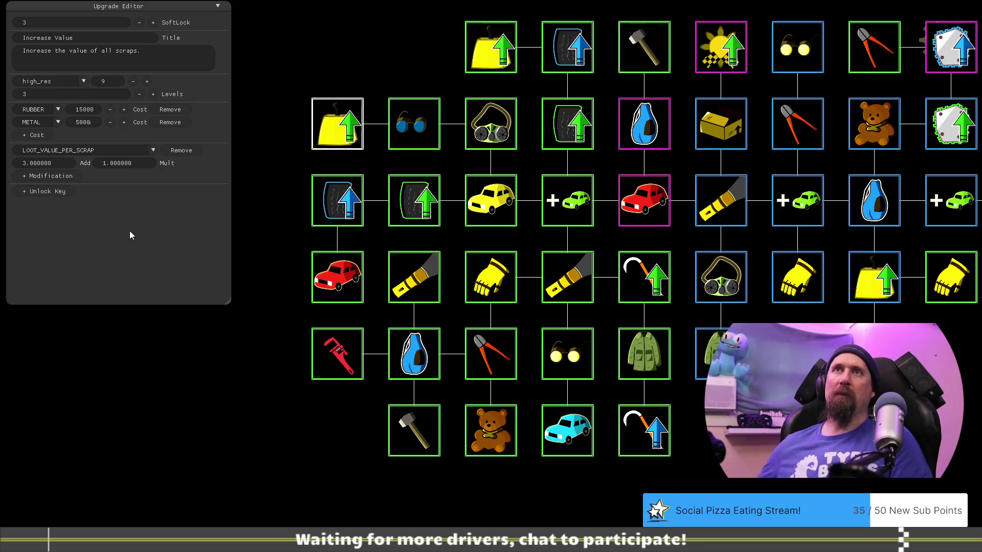
{"action": "key", "text": "Home"}
{"action": "type", "text": "1"}
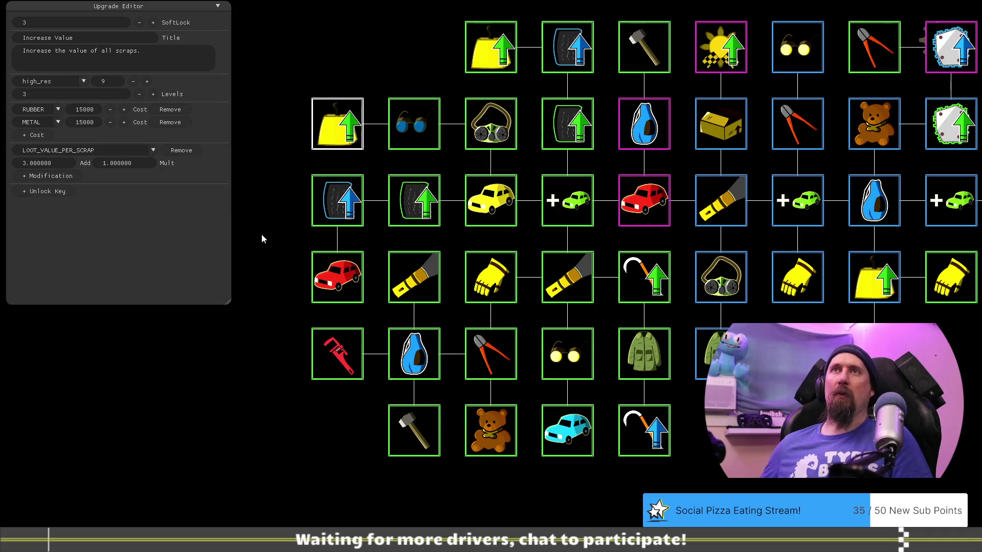
{"action": "key", "text": "F1"}
{"action": "mouse_move", "coordinate": [188, 261]}
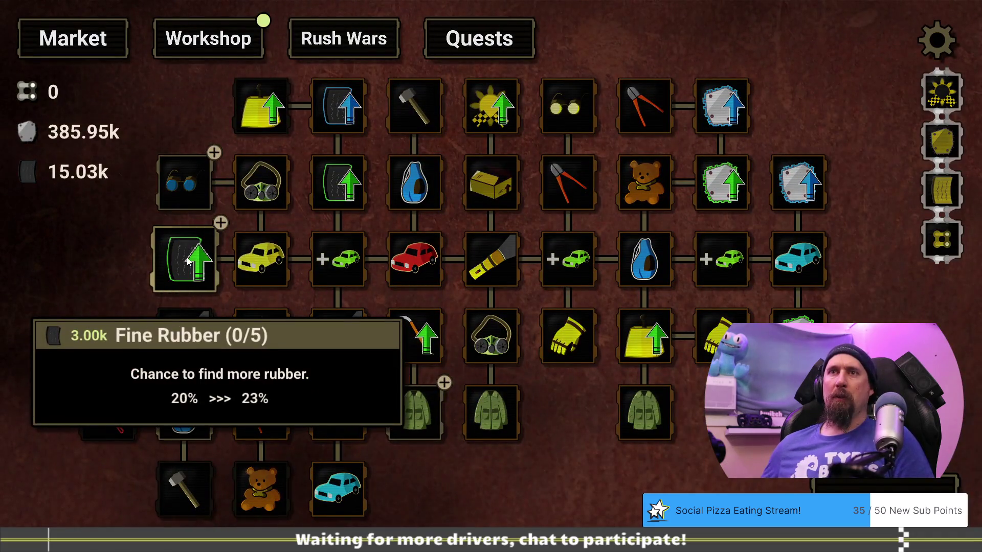
Save the profile as 'spot' and buy the Mechanic Goggle upgrade.
{"action": "left_click_drag", "start_coordinate": [120, 221], "coordinate": [283, 220]}
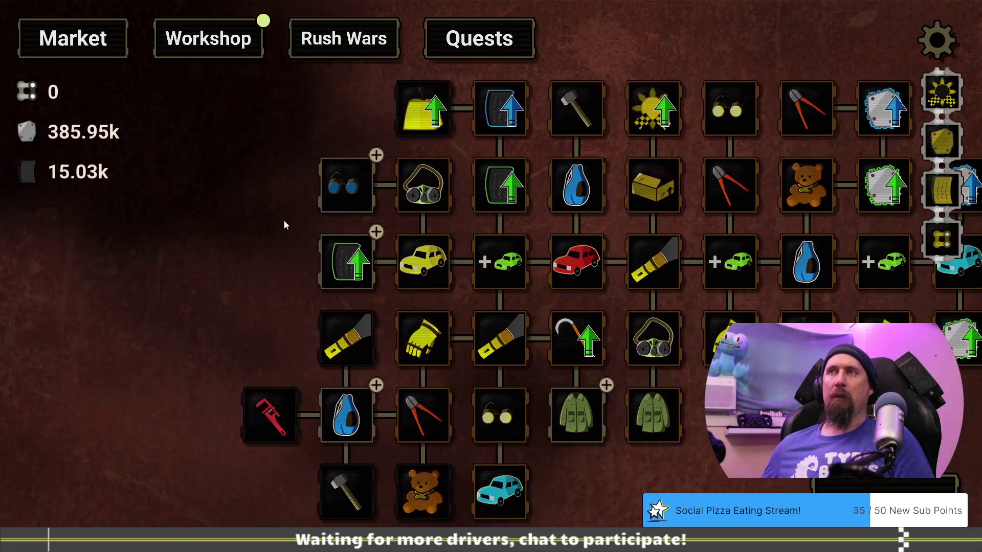
{"action": "mouse_move", "coordinate": [327, 191]}
{"action": "key", "text": "grave"}
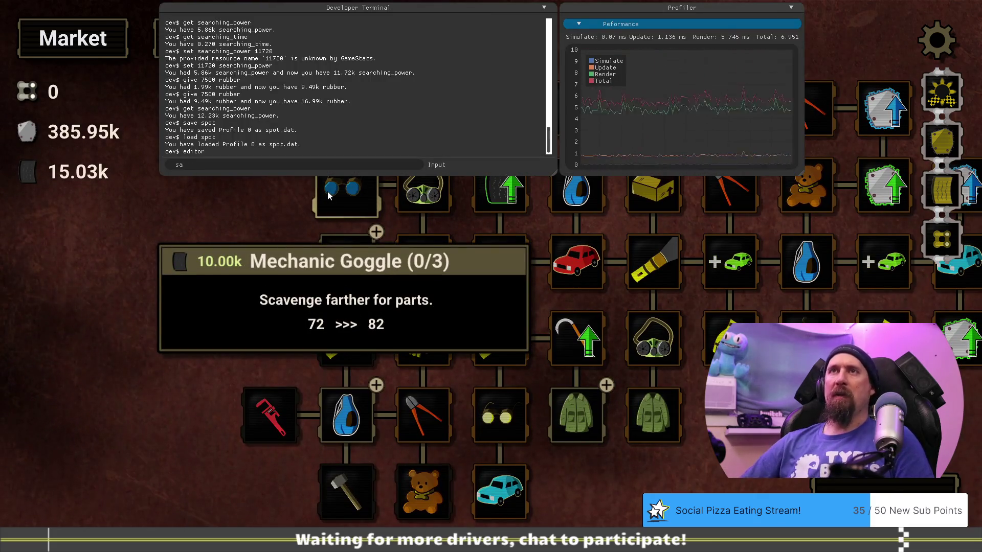
{"action": "type", "text": "save spo"}
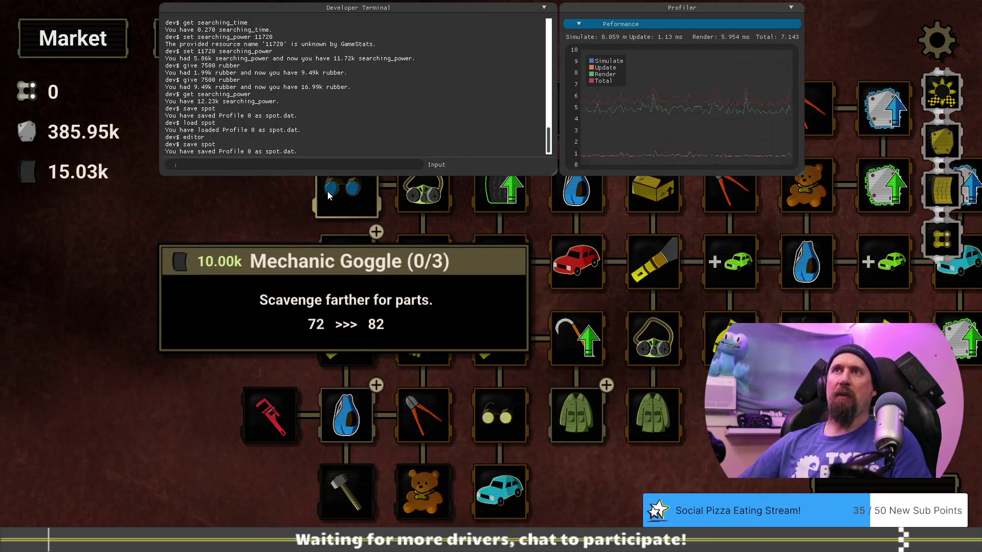
{"action": "key", "text": "grave"}
{"action": "left_click", "coordinate": [346, 183]}
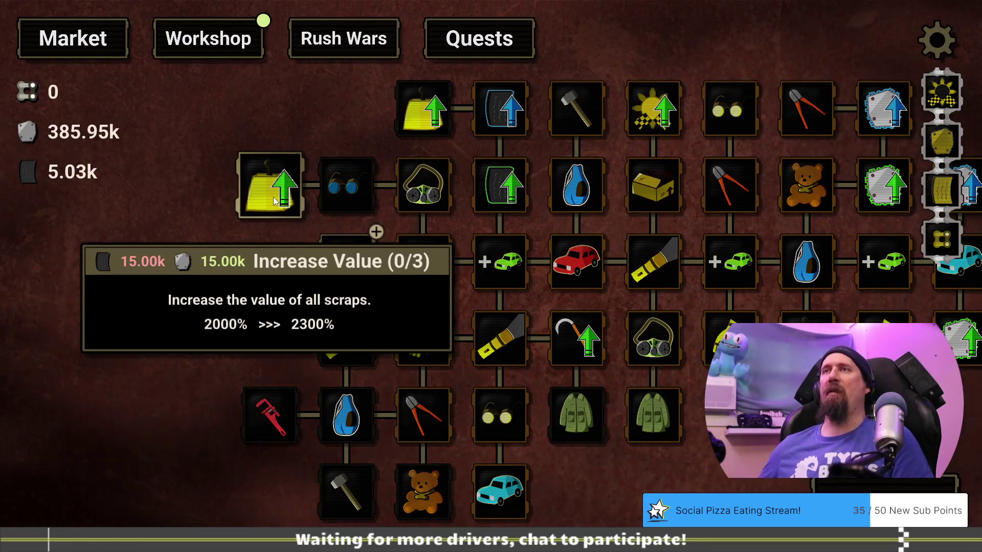
Quit the game, then rebuild and relaunch it from Visual Studio.
{"action": "key", "text": "Escape"}
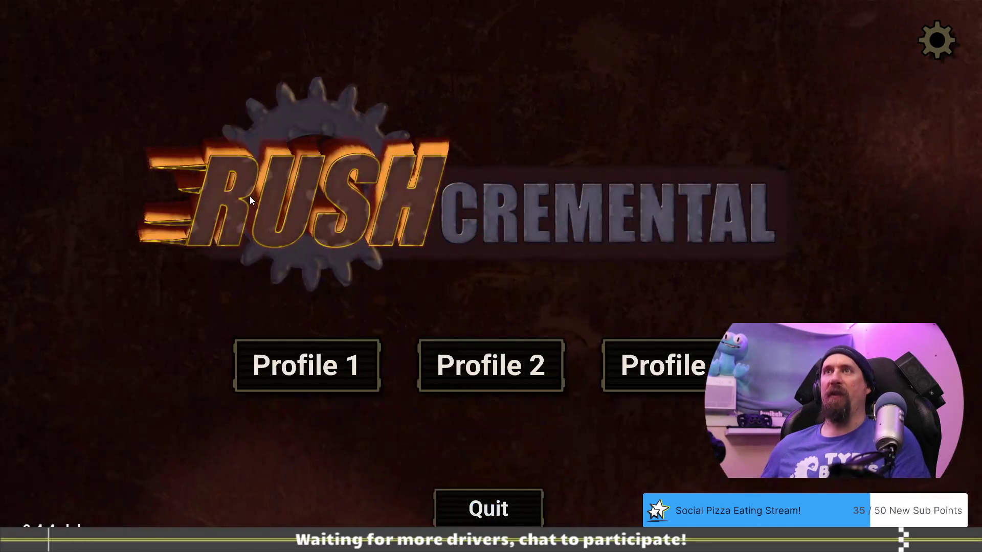
{"action": "key", "text": "Escape"}
{"action": "left_click", "coordinate": [421, 240]}
{"action": "key", "text": "F5"}
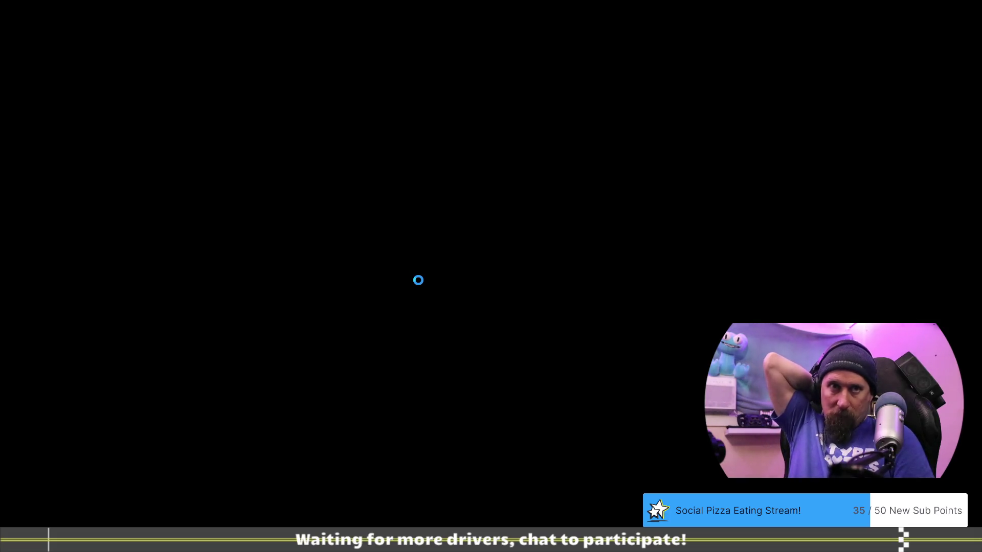
Run 'edit' in the developer terminal to reopen the upgrade editor grid.
{"action": "key", "text": "grave"}
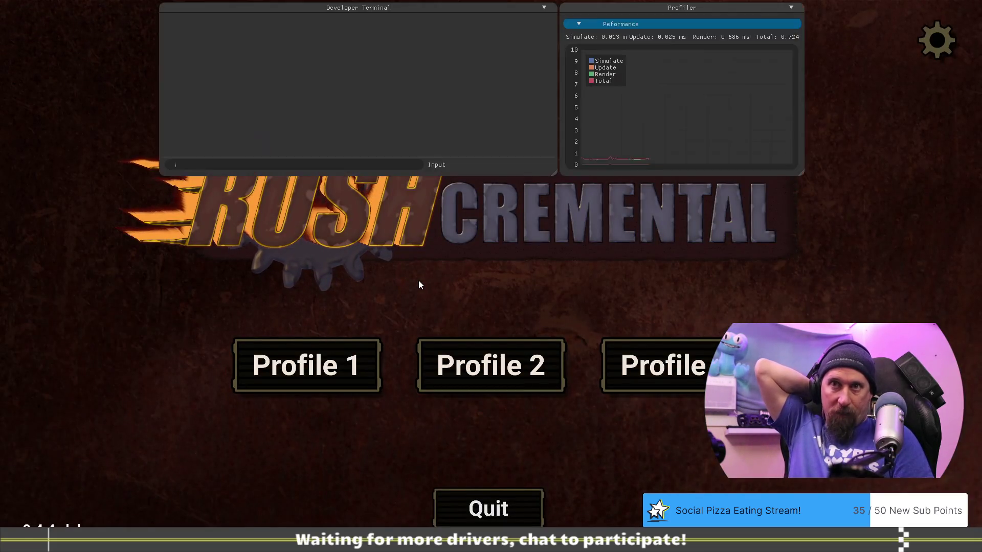
{"action": "type", "text": "edit"}
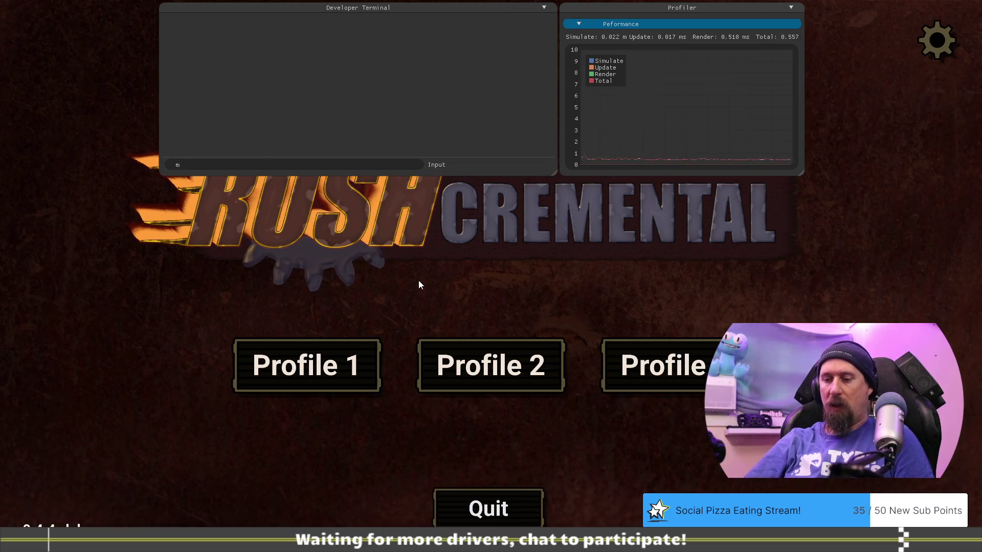
{"action": "key", "text": "Return"}
{"action": "key", "text": "grave"}
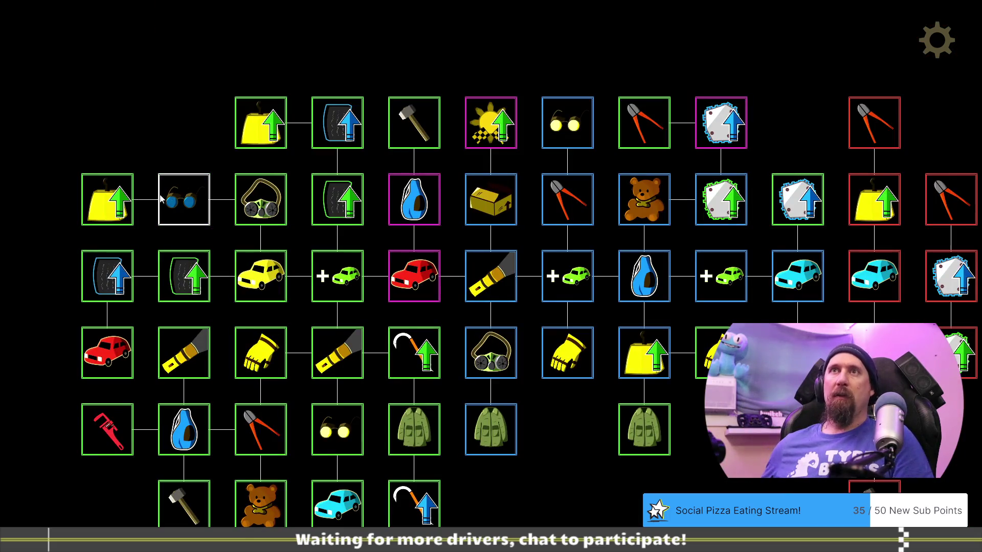
Set both of Increase Value's 15000 costs to METAL in the Upgrade Editor.
{"action": "left_click", "coordinate": [132, 199]}
{"action": "left_click", "coordinate": [59, 112]}
{"action": "left_click", "coordinate": [54, 126]}
{"action": "left_click", "coordinate": [58, 124]}
{"action": "left_click", "coordinate": [50, 146]}
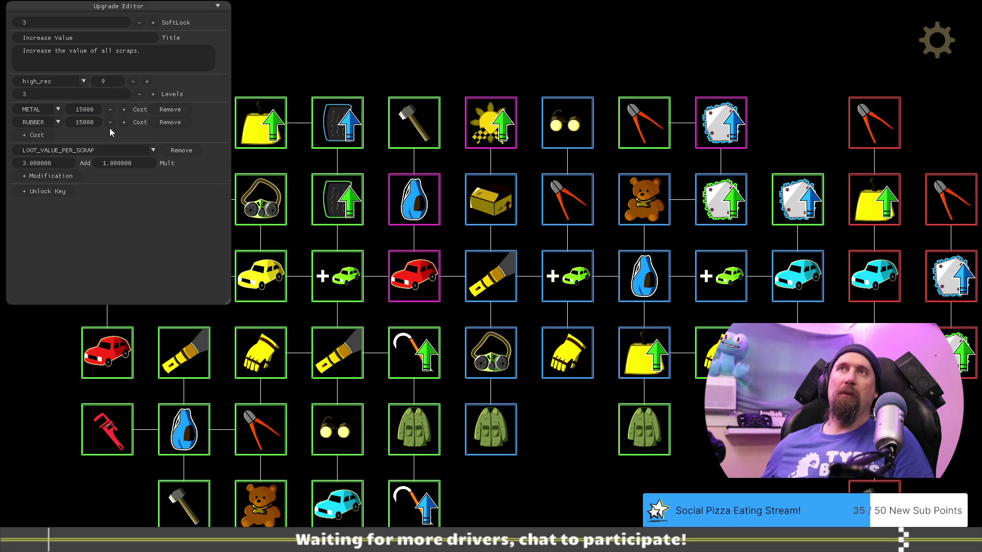
{"action": "left_click", "coordinate": [59, 122]}
{"action": "left_click", "coordinate": [52, 139]}
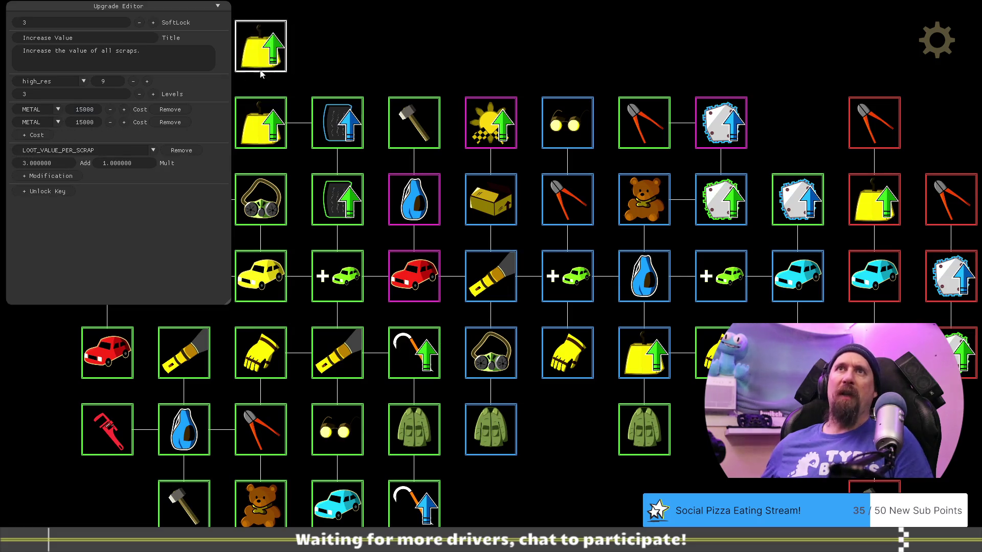
Move Increase Value into the top row and buy its first level, leaving 355.95k metal.
{"action": "left_click_drag", "start_coordinate": [282, 46], "coordinate": [359, 46]}
{"action": "mouse_move", "coordinate": [421, 56]}
{"action": "left_mouse_down"}
{"action": "mouse_move", "coordinate": [516, 48]}
{"action": "mouse_move", "coordinate": [440, 62]}
{"action": "left_mouse_up"}
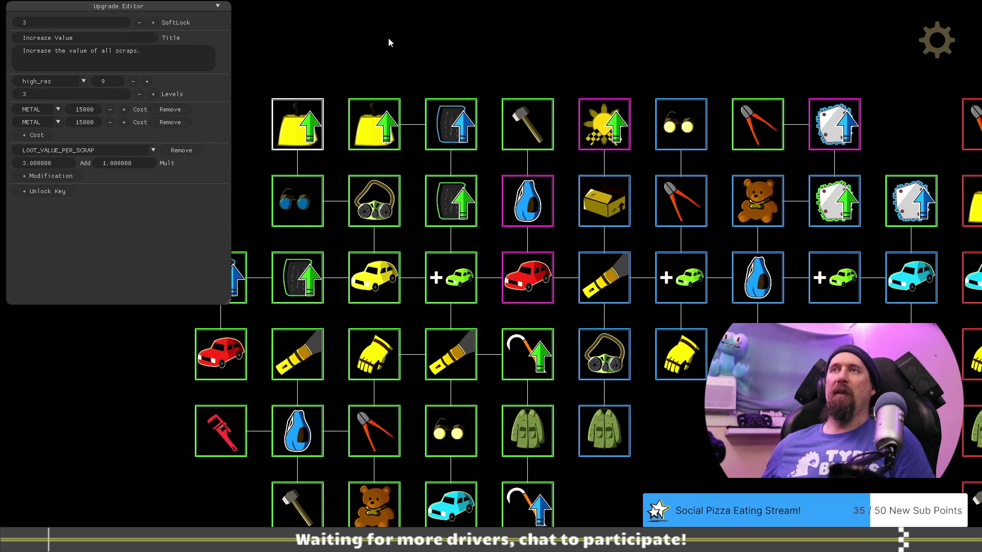
{"action": "key", "text": "F1"}
{"action": "mouse_move", "coordinate": [200, 128]}
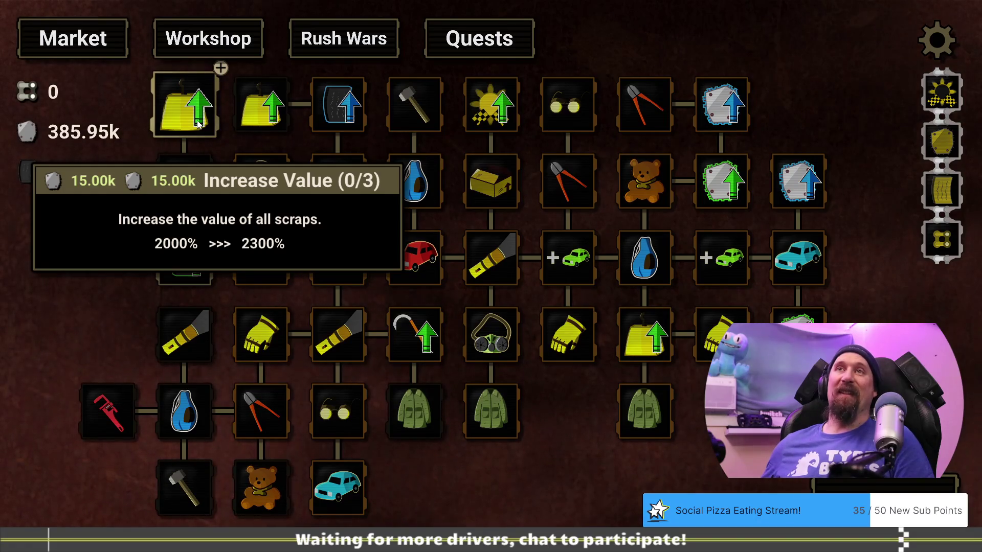
{"action": "left_click", "coordinate": [194, 119]}
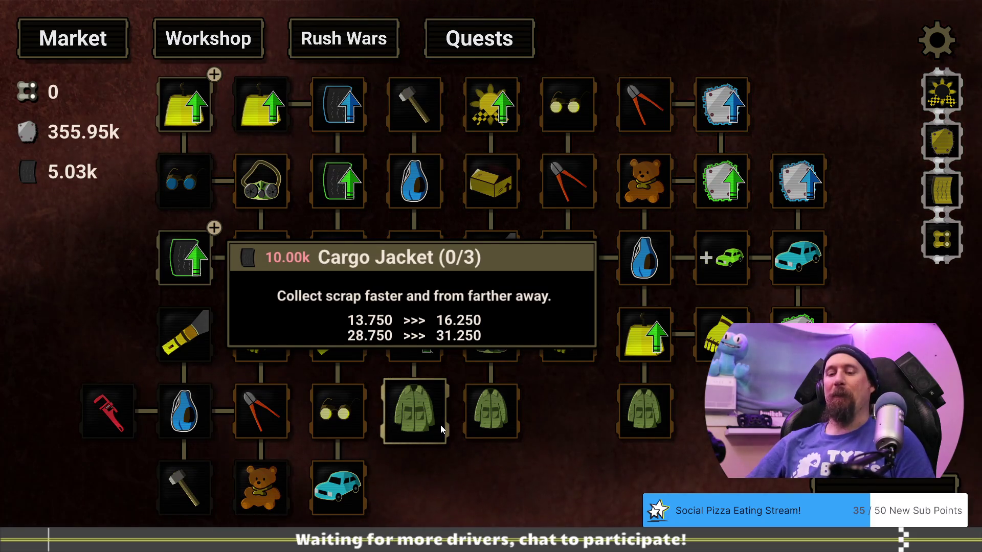
{"action": "key", "text": "grave"}
{"action": "type", "text": "load spob"}
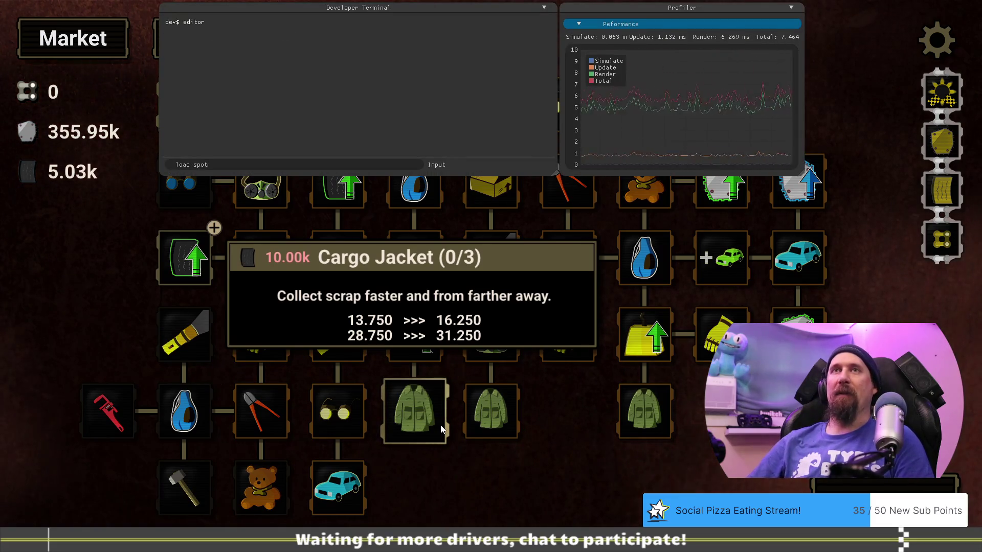
Restore resources from the 'spot' save and re-enter the upgrade editor.
{"action": "key", "text": "Return"}
{"action": "key", "text": "grave"}
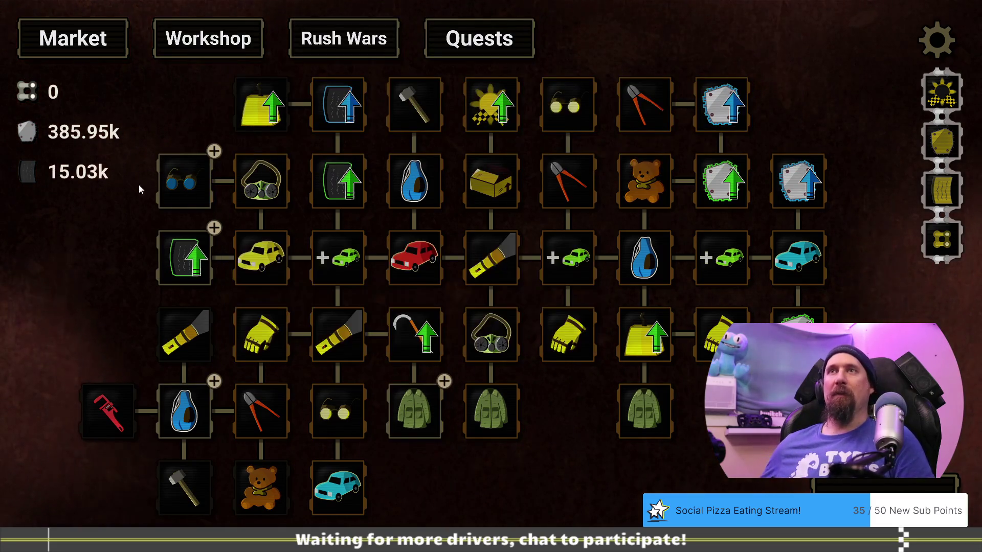
{"action": "mouse_move", "coordinate": [182, 119]}
{"action": "left_mouse_down"}
{"action": "mouse_move", "coordinate": [269, 126]}
{"action": "mouse_move", "coordinate": [274, 155]}
{"action": "left_mouse_up"}
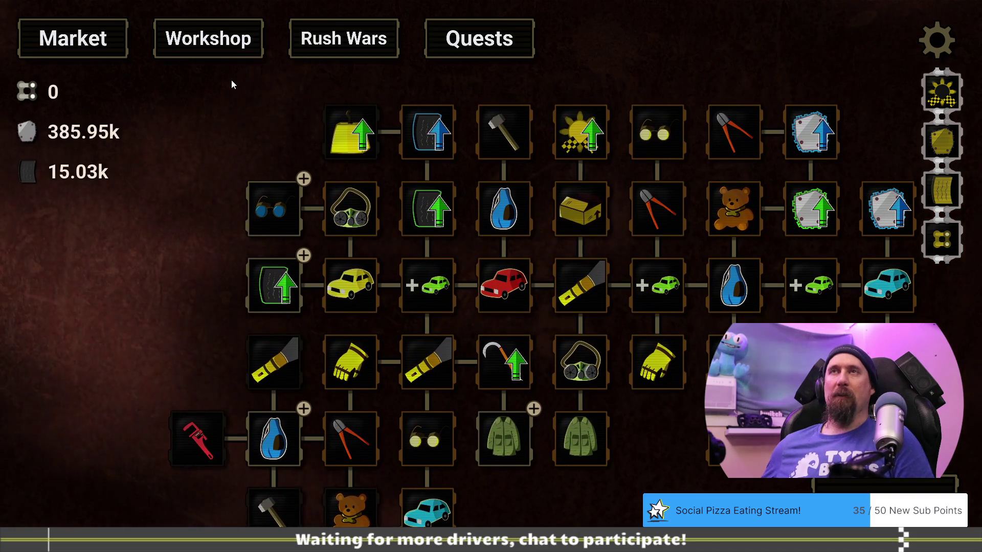
{"action": "key", "text": "grave"}
{"action": "type", "text": "editor"}
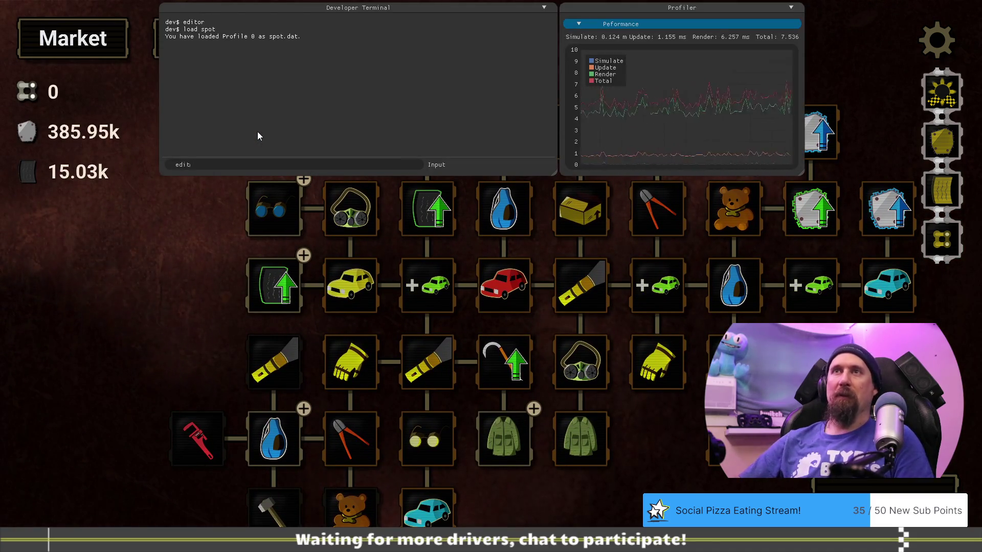
{"action": "key", "text": "Return"}
{"action": "key", "text": "grave"}
Place Increase Value left of the goggles and make its second cost 15000 RUBBER.
{"action": "left_click", "coordinate": [176, 122]}
{"action": "mouse_move", "coordinate": [176, 121]}
{"action": "left_mouse_down"}
{"action": "mouse_move", "coordinate": [325, 42]}
{"action": "mouse_move", "coordinate": [373, 50]}
{"action": "mouse_move", "coordinate": [362, 92]}
{"action": "left_mouse_up"}
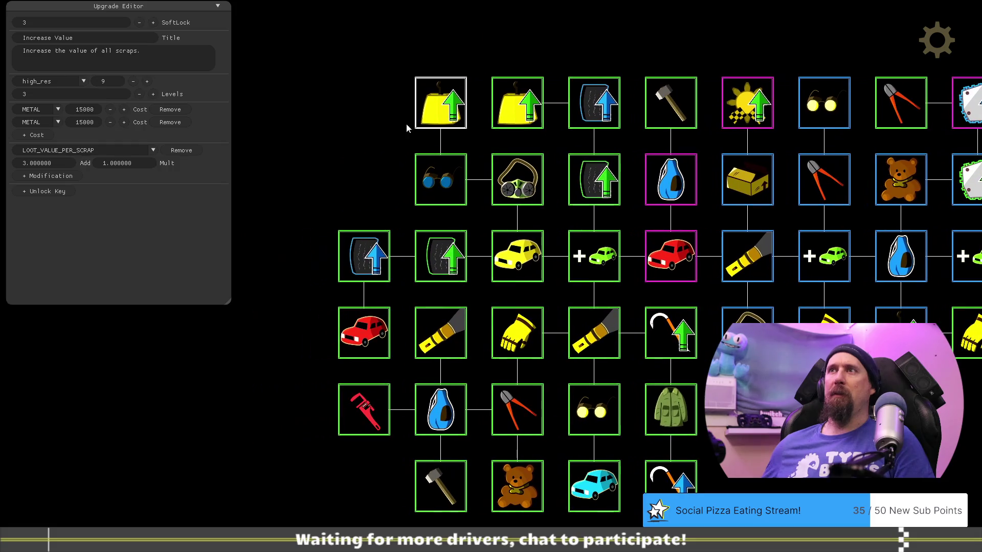
{"action": "left_click_drag", "start_coordinate": [435, 115], "coordinate": [371, 188]}
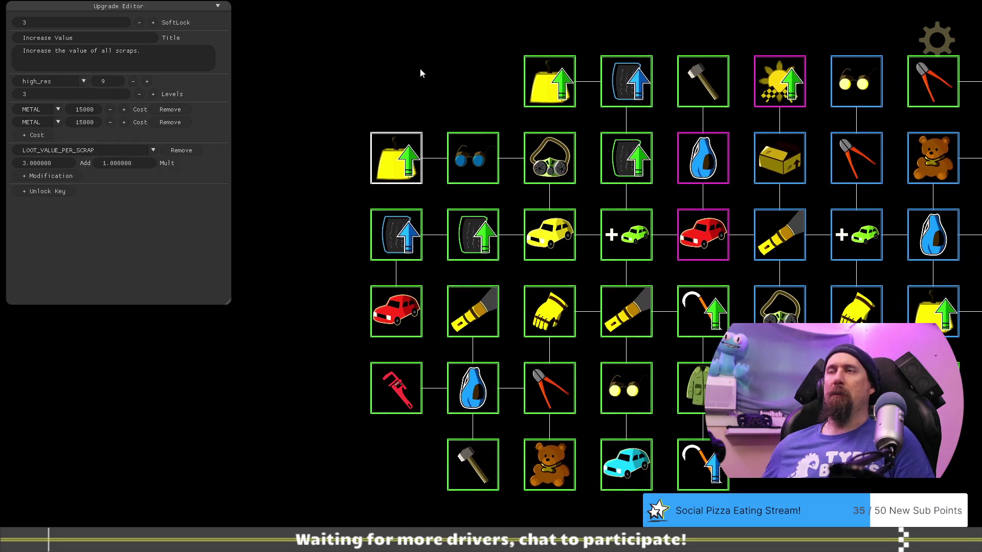
{"action": "left_click", "coordinate": [62, 125]}
{"action": "left_click", "coordinate": [56, 148]}
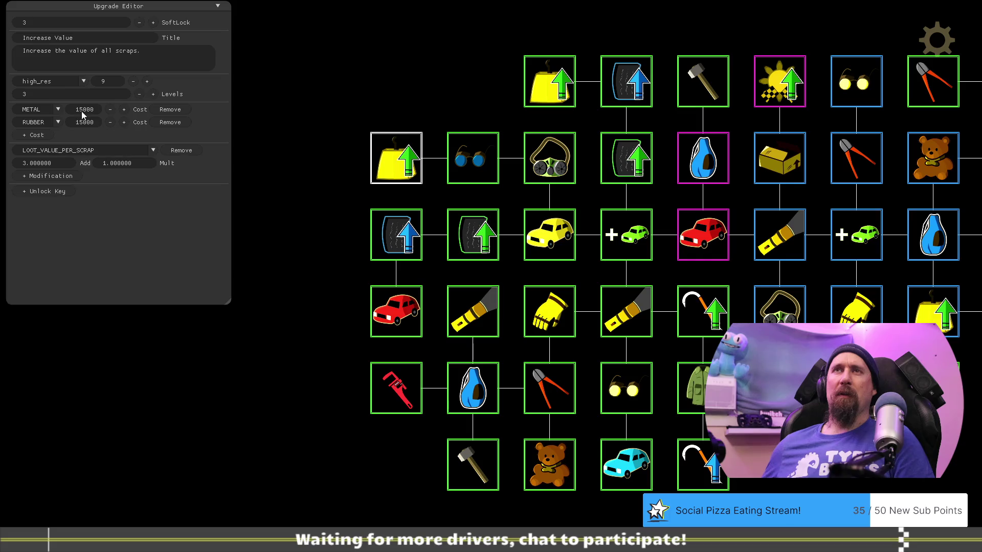
{"action": "key", "text": "Escape"}
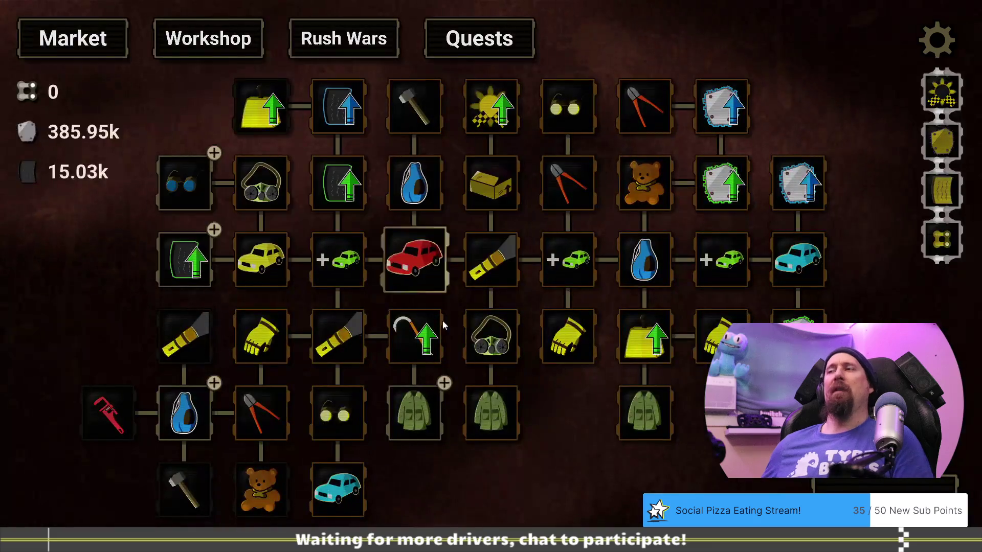
{"action": "left_click", "coordinate": [398, 321]}
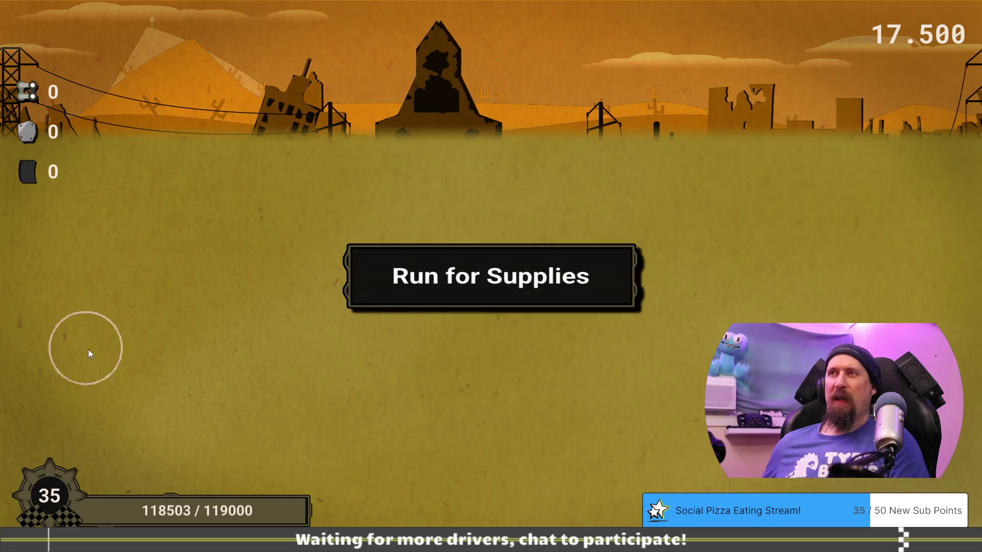
Scavenge the wrecked cars, including the red car, until the supply run summary appears.
{"action": "left_click", "coordinate": [368, 307]}
{"action": "left_click", "coordinate": [520, 382]}
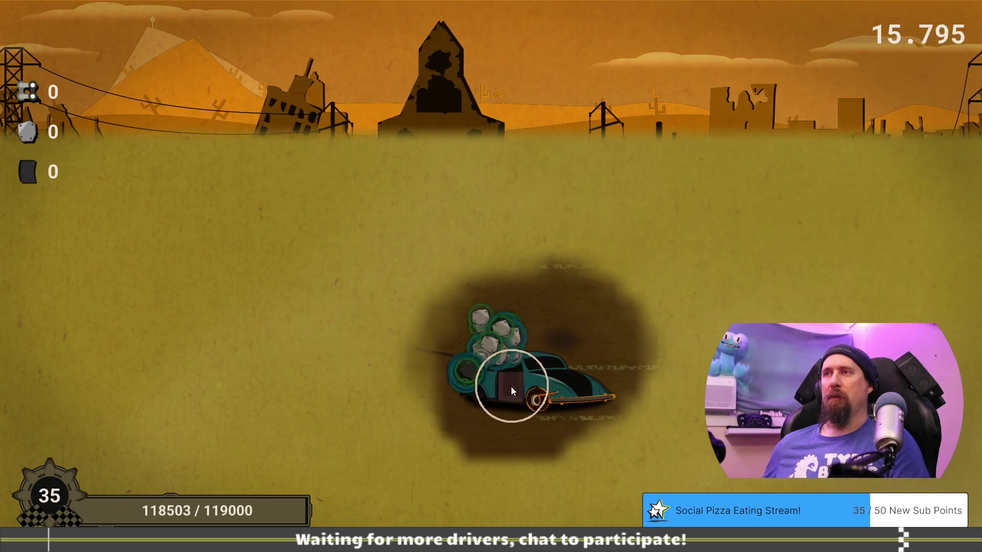
{"action": "left_click", "coordinate": [511, 386]}
{"action": "left_click", "coordinate": [566, 410]}
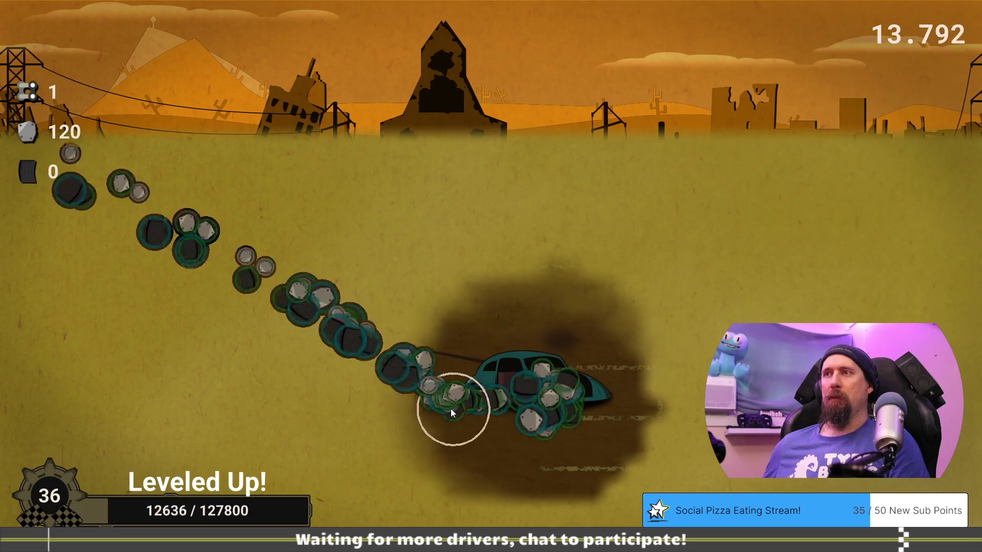
{"action": "left_click", "coordinate": [248, 220]}
{"action": "left_click", "coordinate": [232, 222]}
{"action": "left_click", "coordinate": [245, 228]}
{"action": "left_click", "coordinate": [293, 241]}
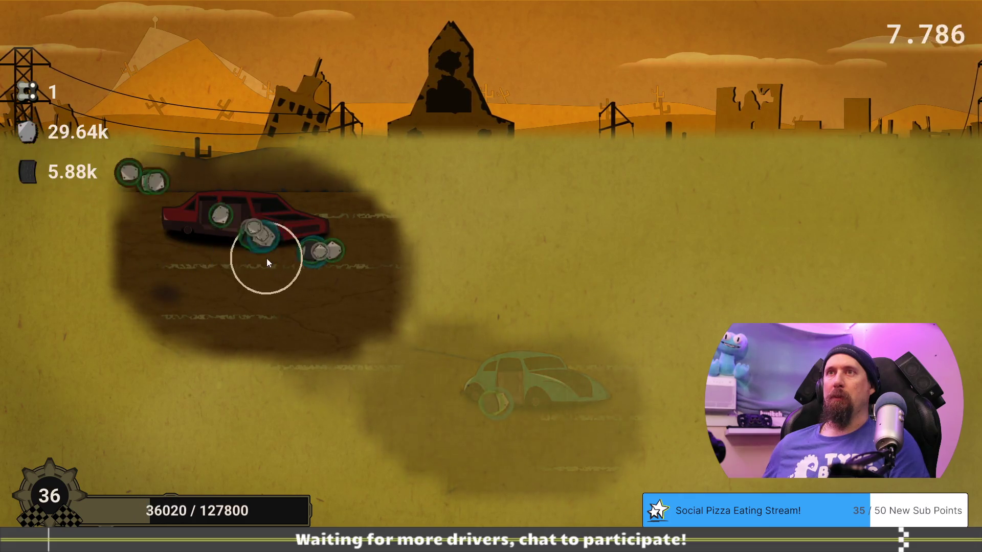
{"action": "left_click", "coordinate": [745, 238]}
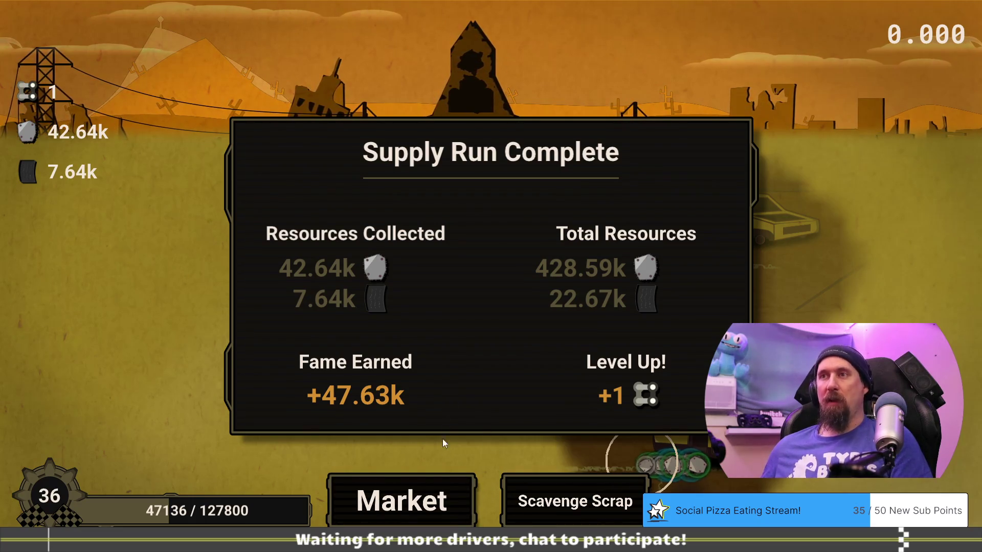
Return from the run summary to the upgrade tree and enter upgrade editing mode.
{"action": "left_click", "coordinate": [440, 500]}
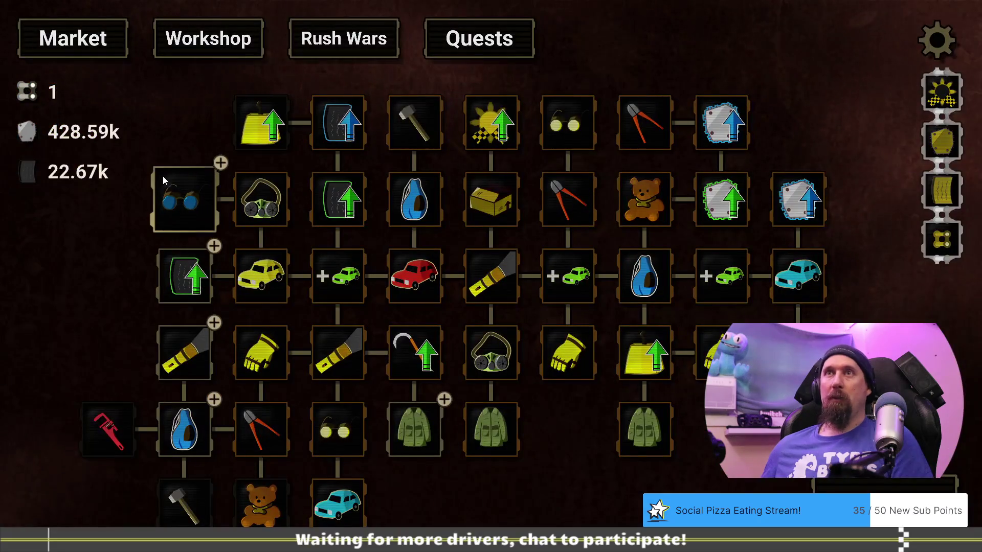
{"action": "left_click_drag", "start_coordinate": [194, 202], "coordinate": [266, 205]}
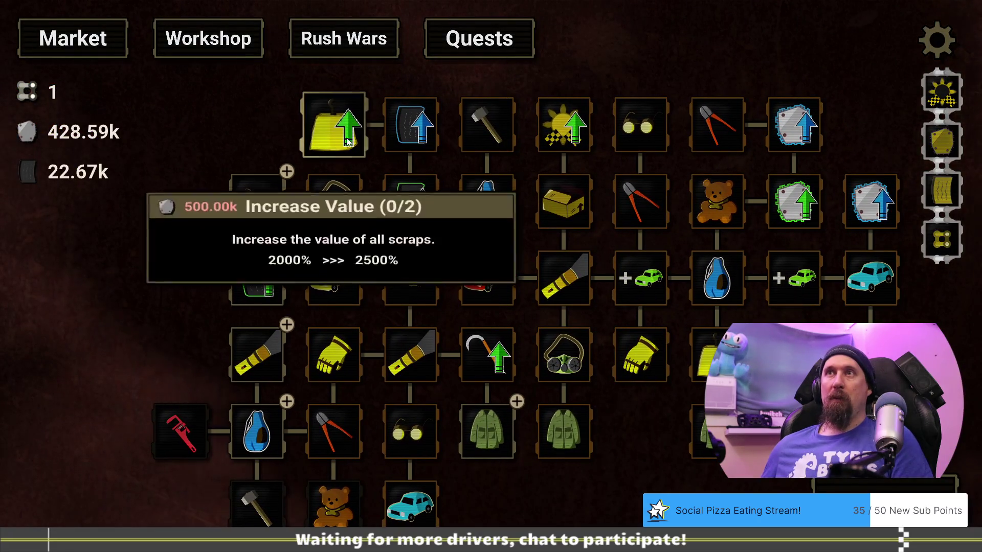
{"action": "left_click_drag", "start_coordinate": [208, 183], "coordinate": [279, 192]}
{"action": "mouse_move", "coordinate": [241, 225]}
{"action": "left_mouse_down"}
{"action": "mouse_move", "coordinate": [278, 252]}
{"action": "mouse_move", "coordinate": [263, 216]}
{"action": "mouse_move", "coordinate": [273, 235]}
{"action": "left_mouse_up"}
{"action": "key", "text": "grave"}
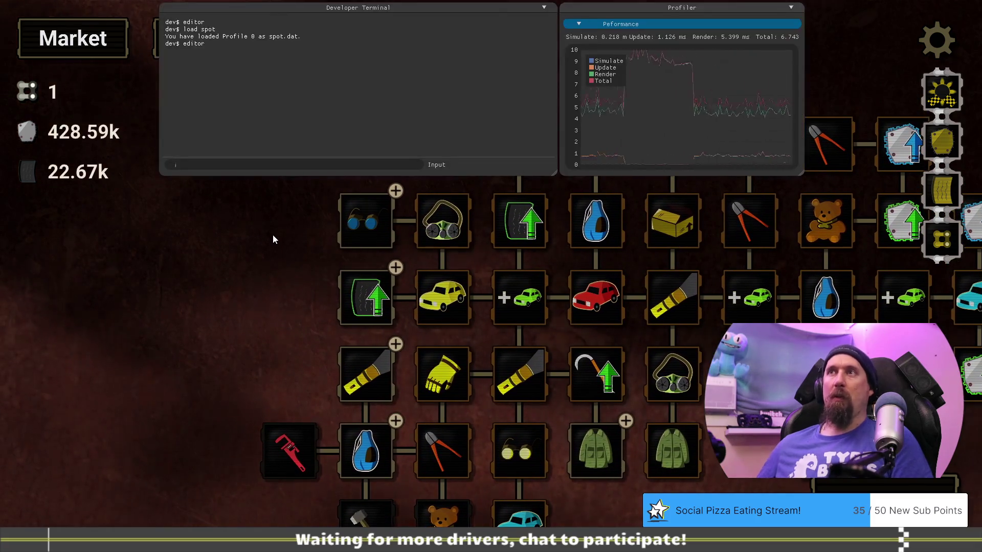
{"action": "type", "text": "editor"}
{"action": "key", "text": "Return"}
{"action": "key", "text": "grave"}
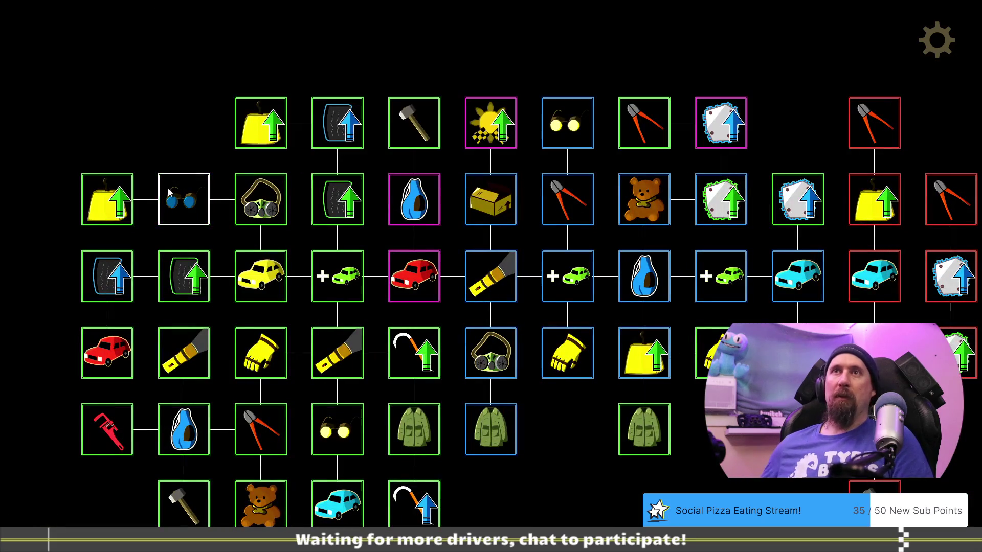
Raise Increase Value's rubber cost to 25000 and move its node left of the goggles row.
{"action": "left_click", "coordinate": [113, 205]}
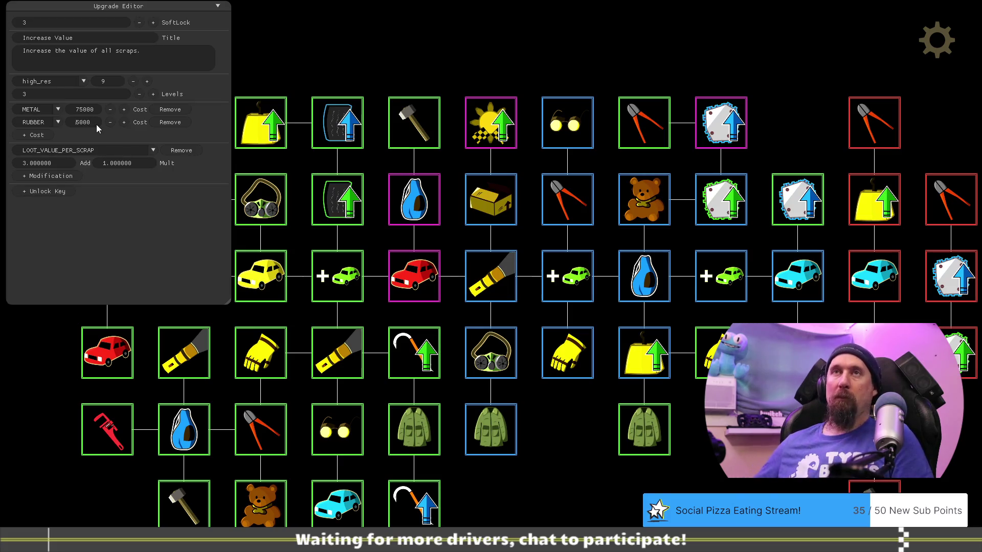
{"action": "left_click_drag", "start_coordinate": [337, 46], "coordinate": [276, 62]}
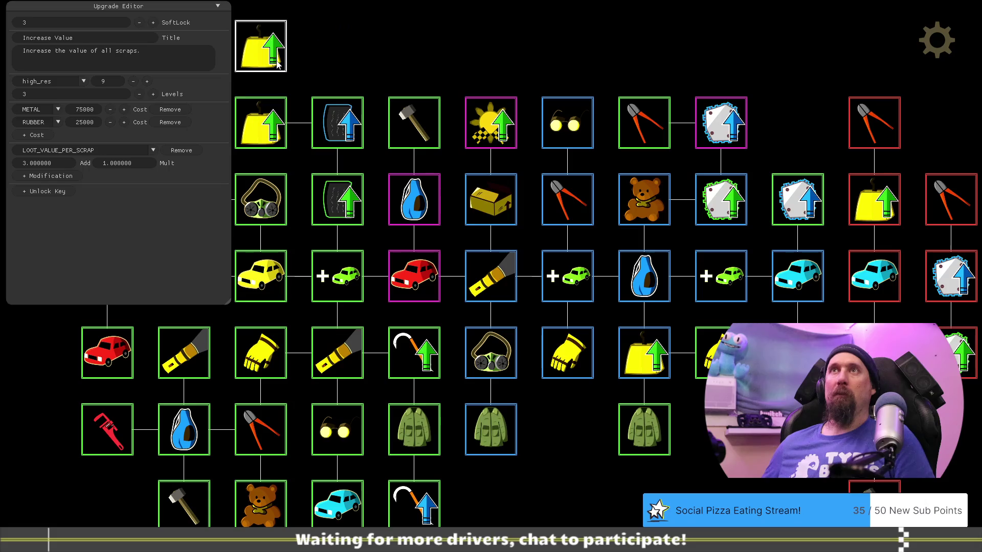
{"action": "mouse_move", "coordinate": [346, 54]}
{"action": "left_mouse_down"}
{"action": "mouse_move", "coordinate": [576, 48]}
{"action": "mouse_move", "coordinate": [460, 56]}
{"action": "mouse_move", "coordinate": [301, 187]}
{"action": "mouse_move", "coordinate": [293, 181]}
{"action": "left_mouse_up"}
{"action": "key", "text": "F1"}
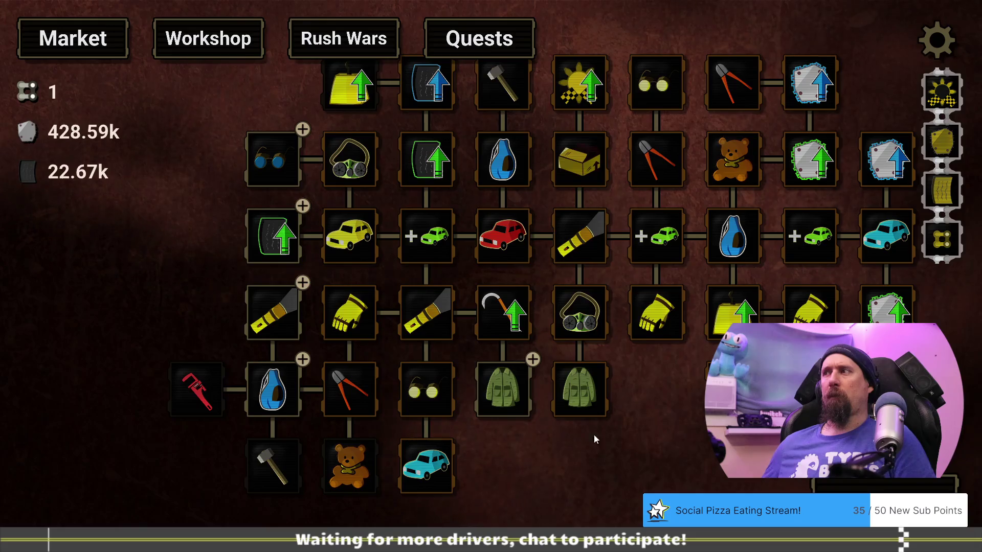
{"action": "type", "text": "git ap"}
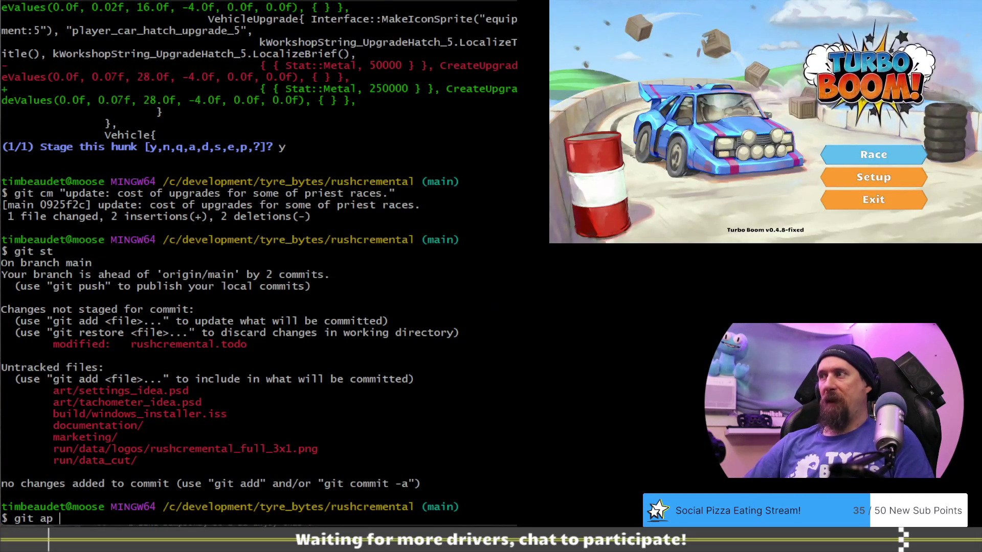
Stage the upgrade data hunks with git add -p, skipping the todo file change.
{"action": "key", "text": "Return"}
{"action": "type", "text": "a"}
{"action": "key", "text": "Return"}
{"action": "type", "text": "a"}
{"action": "key", "text": "Return"}
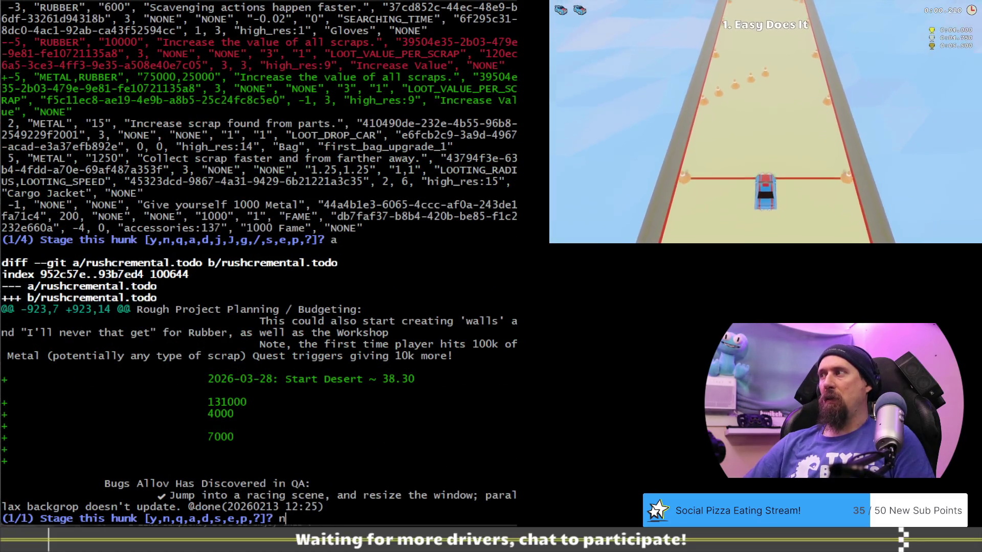
{"action": "type", "text": "n"}
{"action": "key", "text": "Return"}
Commit with the message "update: tech tree pricing for mid desert.".
{"action": "type", "text": "git cm \"tech"}
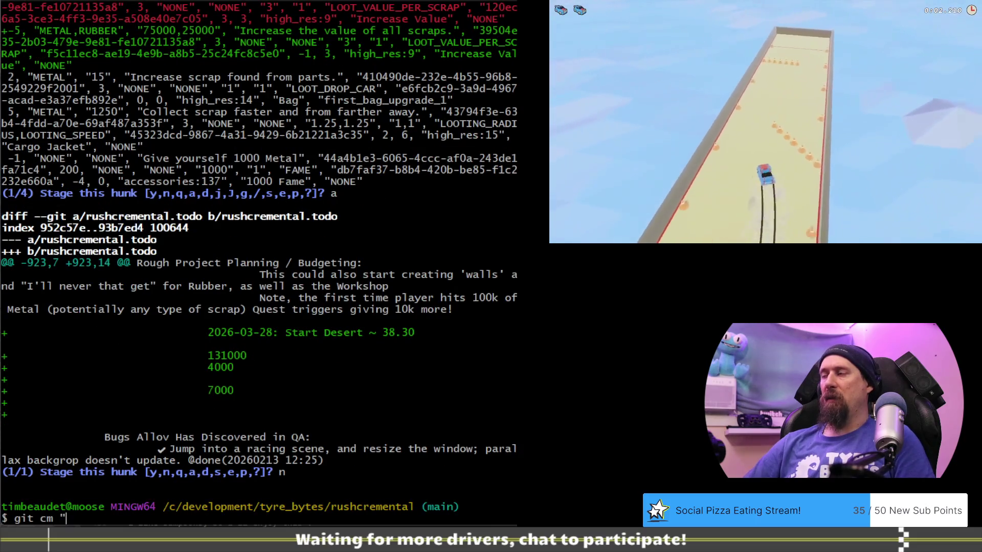
{"action": "key", "text": "BackSpace"}
{"action": "key", "text": "BackSpace"}
{"action": "key", "text": "BackSpace"}
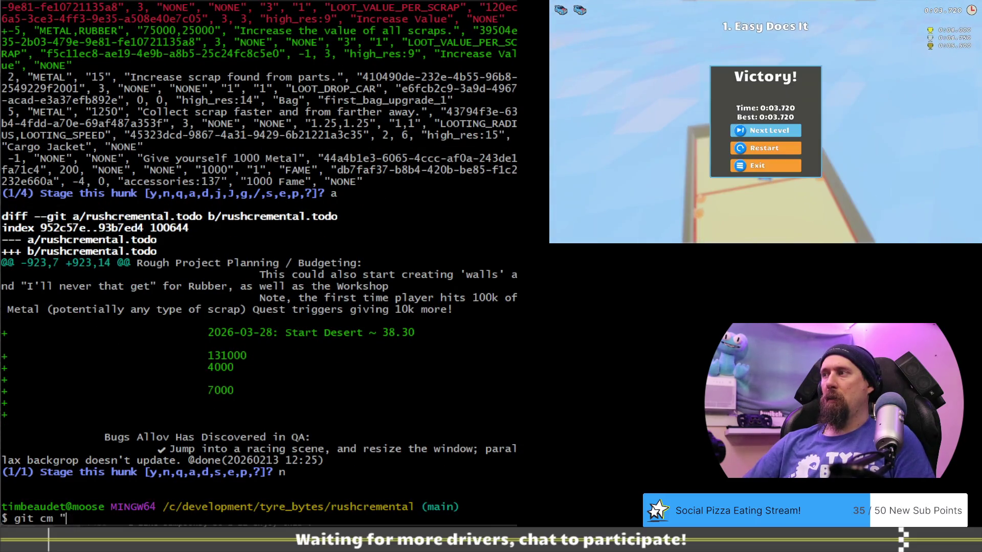
{"action": "type", "text": "update: tech tree fro"}
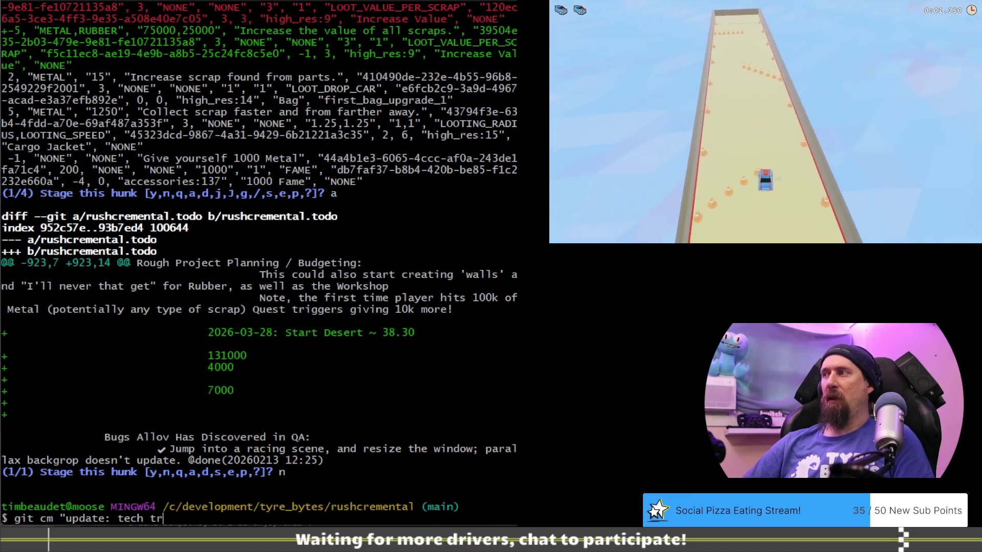
{"action": "key", "text": "BackSpace"}
{"action": "key", "text": "BackSpace"}
{"action": "key", "text": "BackSpace"}
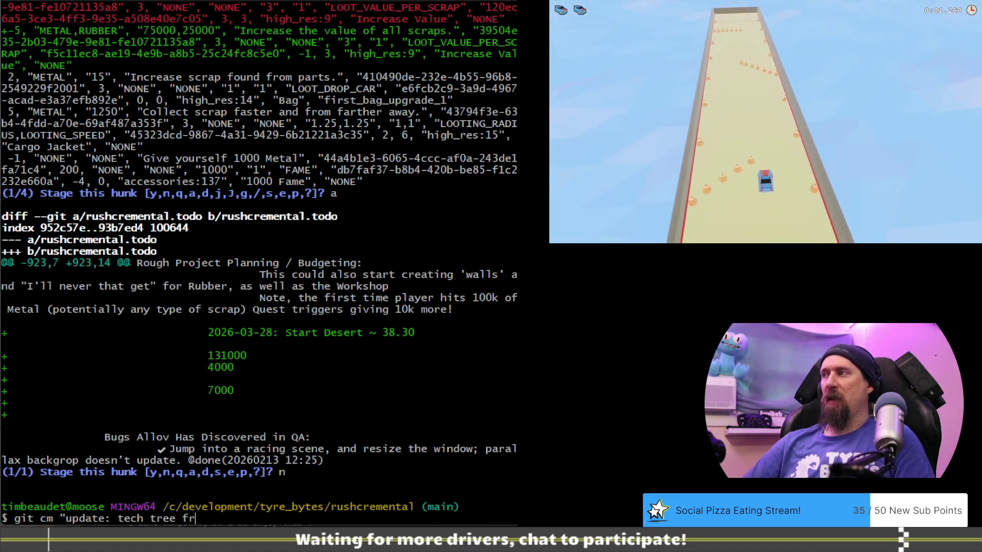
{"action": "type", "text": "pricing fo"}
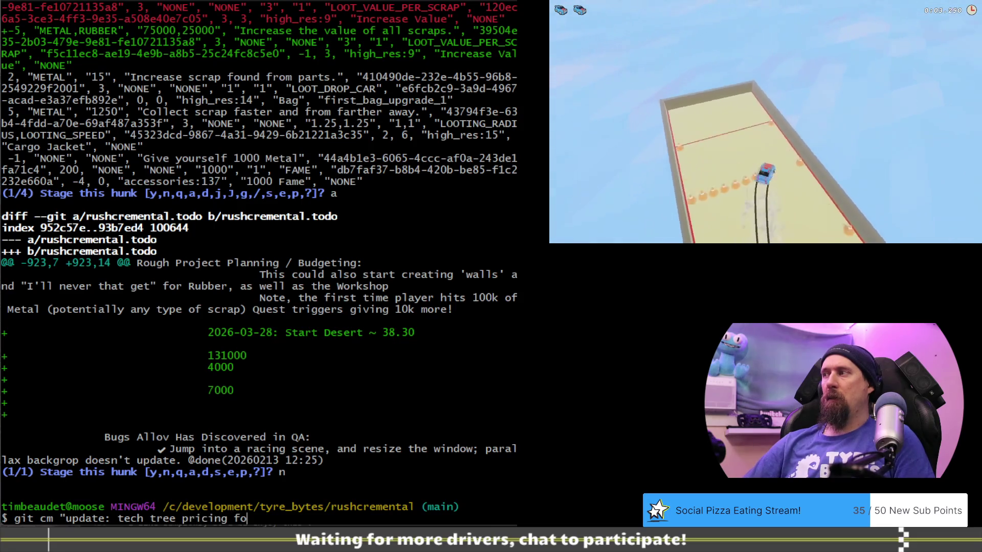
{"action": "type", "text": "r mid desert.\""}
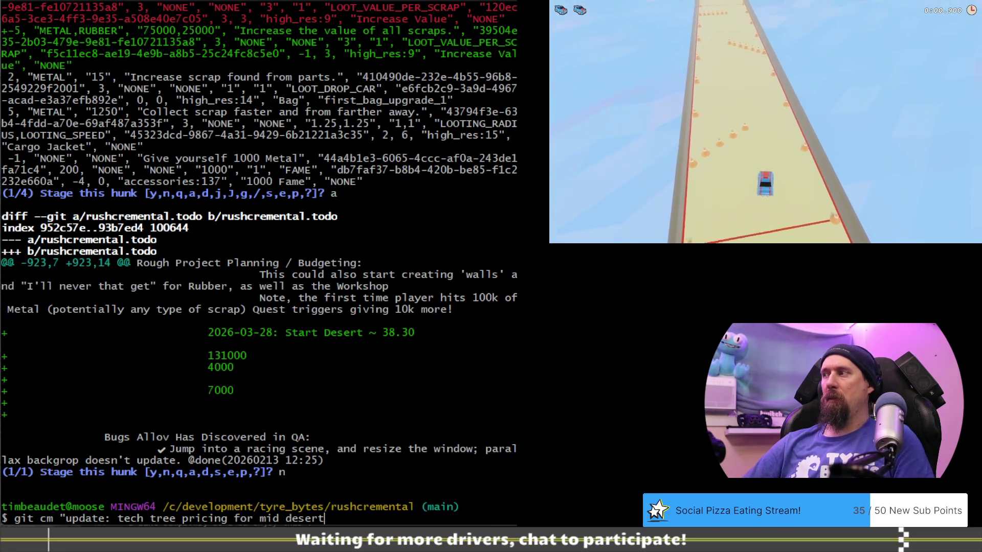
{"action": "key", "text": "Return"}
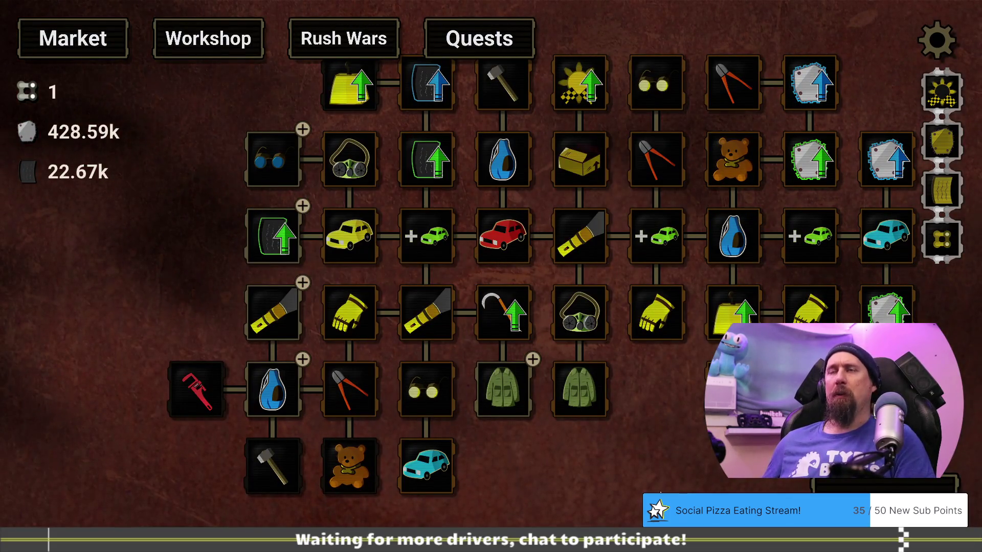
Load the 'now' save profile from the developer terminal.
{"action": "key", "text": "grave"}
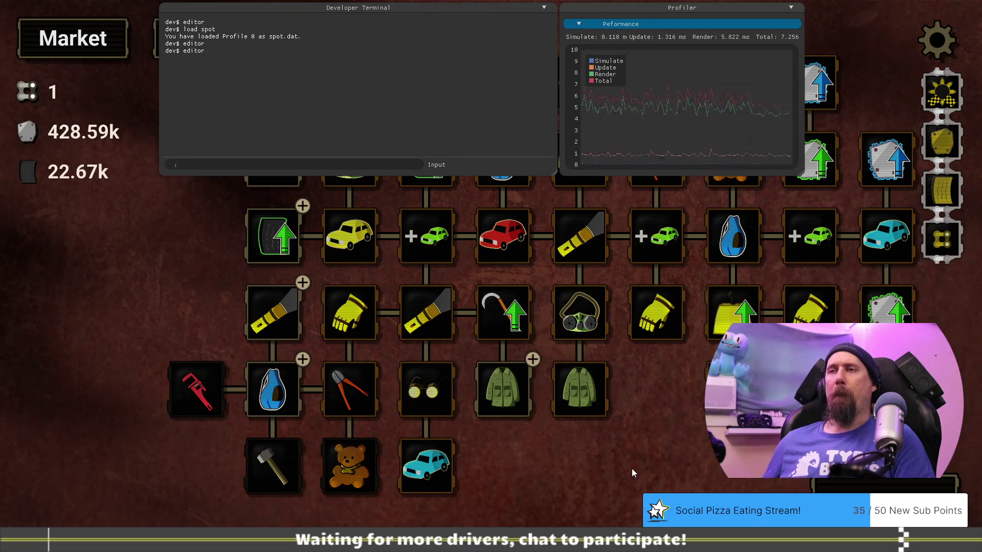
{"action": "type", "text": "load now"}
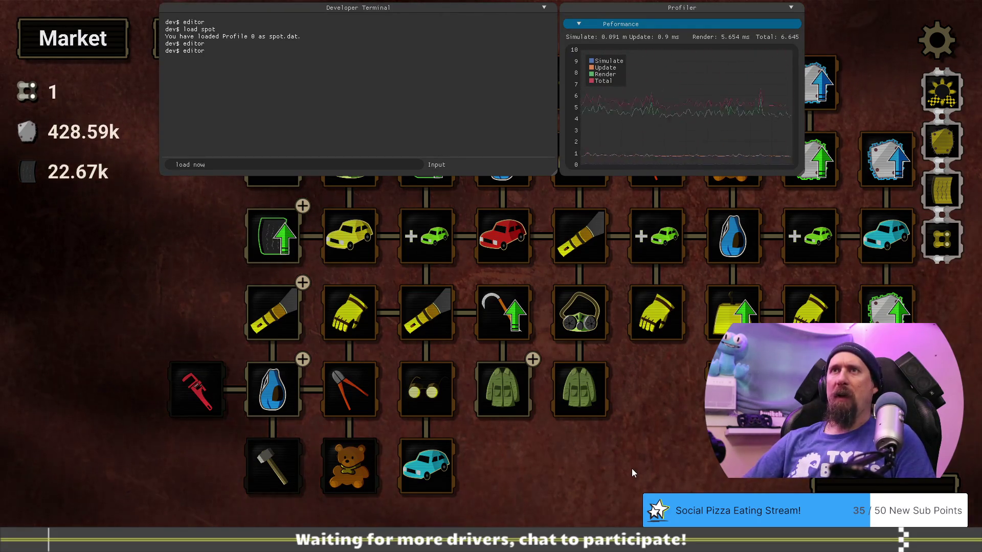
{"action": "key", "text": "Return"}
{"action": "key", "text": "grave"}
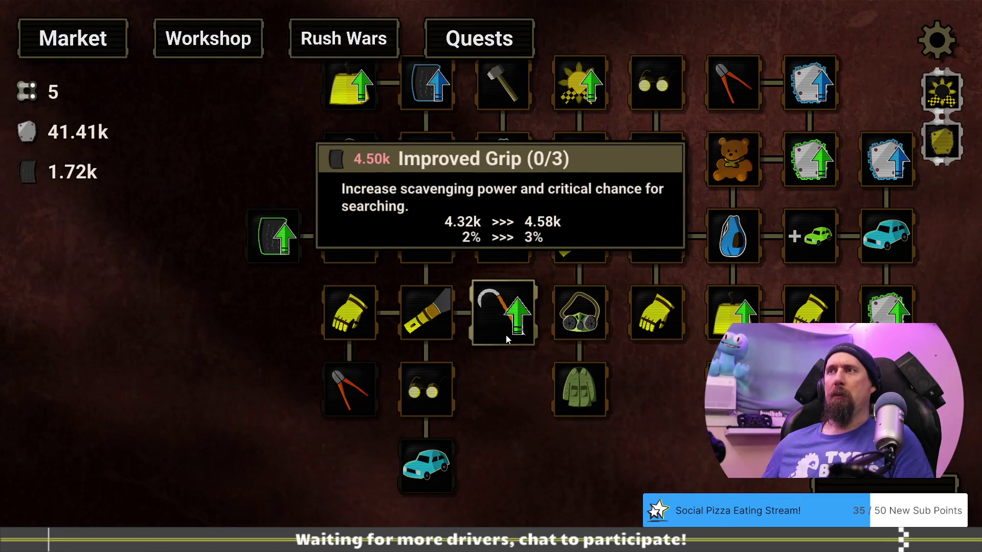
Query searching_power (4.32k) and compare it with Improved Grip's tooltip.
{"action": "key", "text": "grave"}
{"action": "type", "text": "git searching_power"}
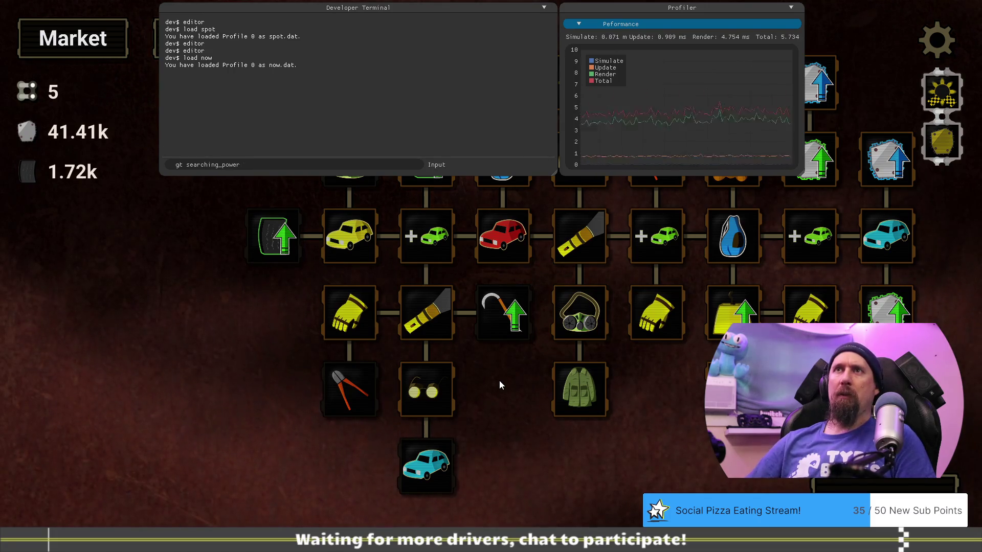
{"action": "type", "text": "e"}
{"action": "key", "text": "Return"}
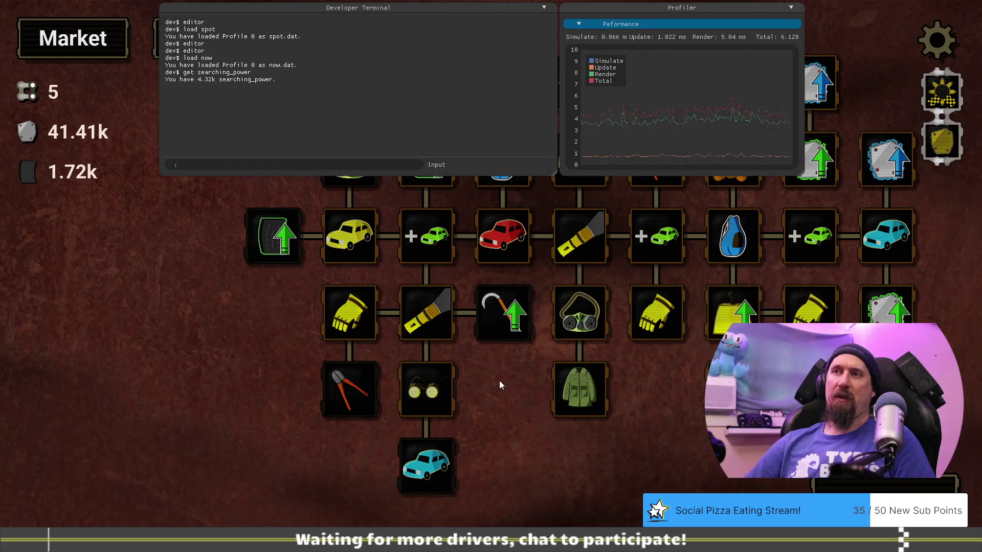
{"action": "mouse_move", "coordinate": [508, 327]}
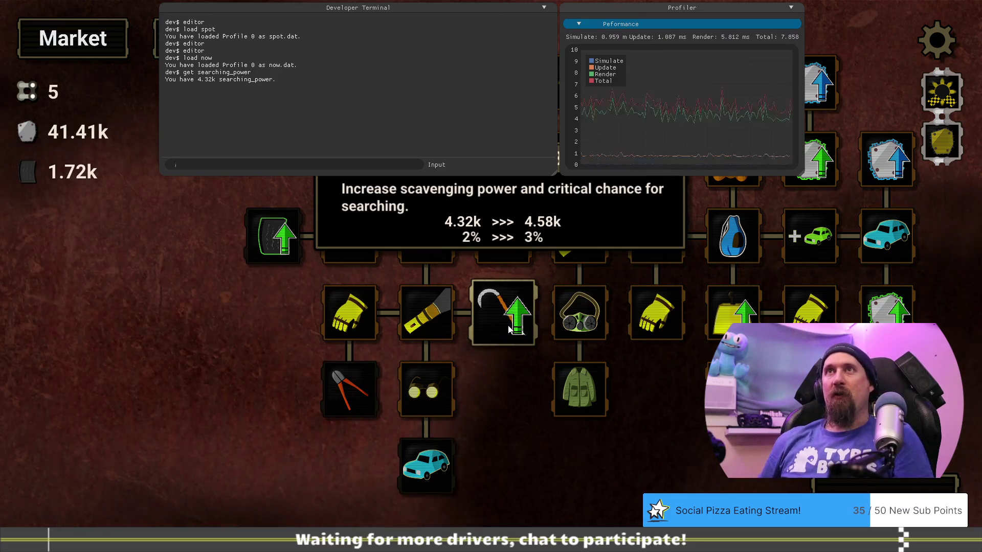
{"action": "key", "text": "grave"}
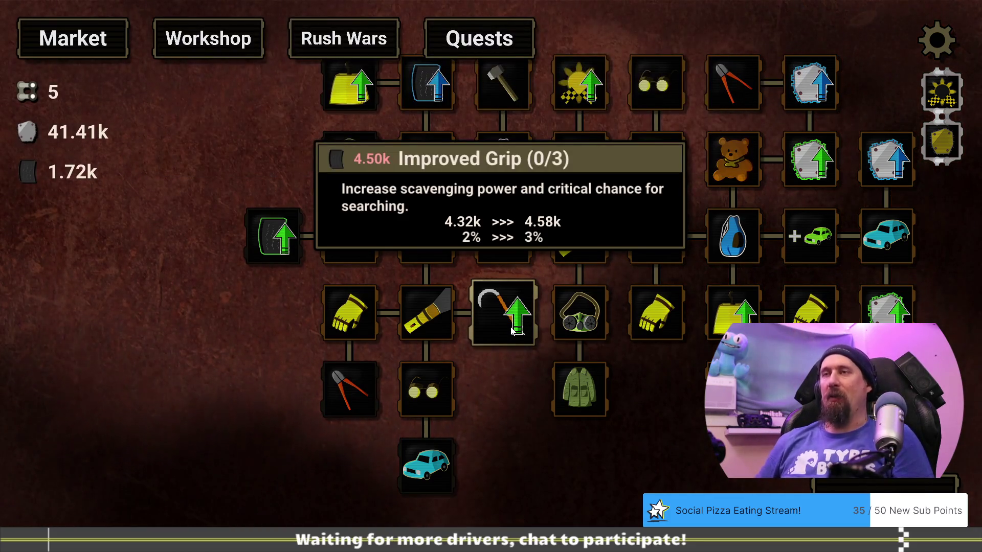
Run the 'editor' command to bring back the upgrade editor grid.
{"action": "key", "text": "grave"}
{"action": "type", "text": "editor"}
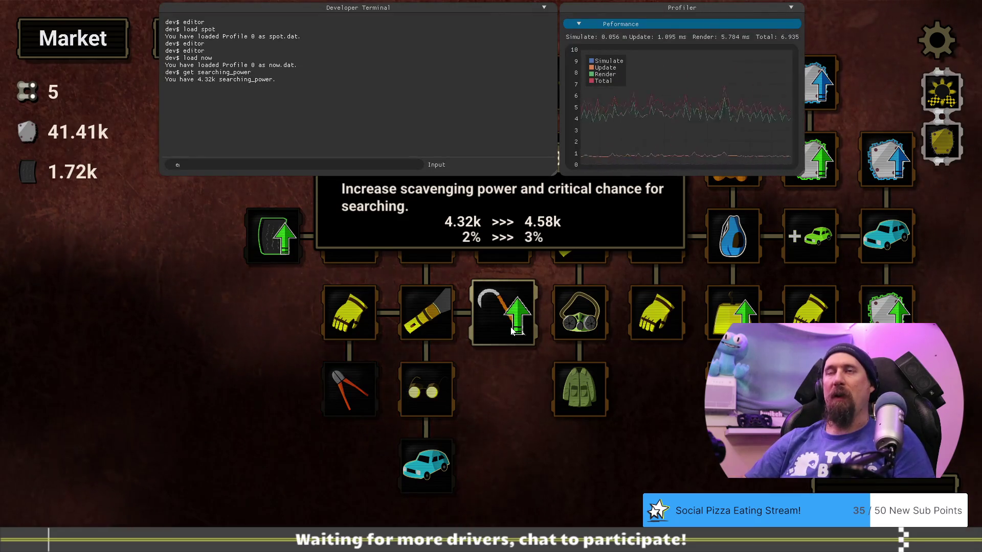
{"action": "key", "text": "Return"}
{"action": "key", "text": "grave"}
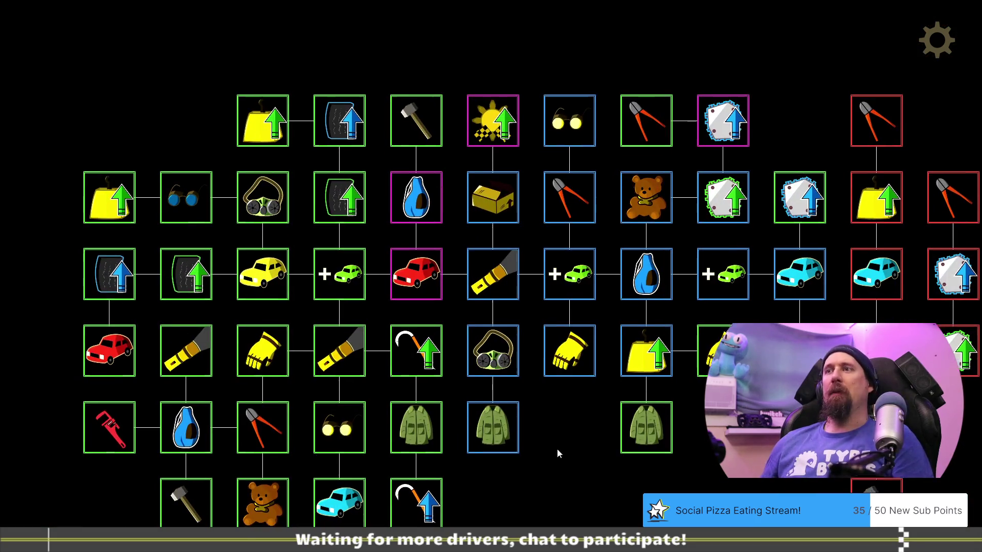
Open Improved Grip and raise its level count from 3 to 4.
{"action": "left_click", "coordinate": [511, 279]}
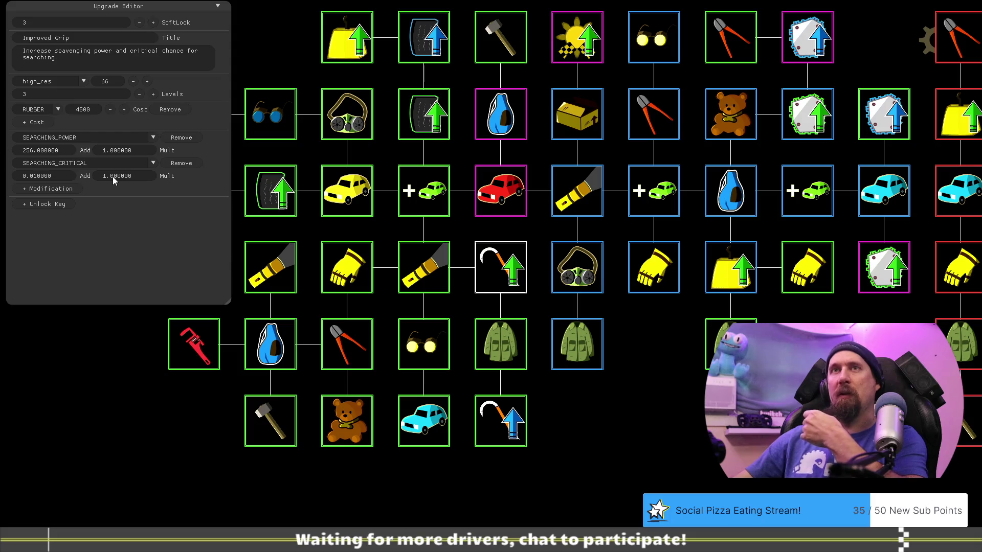
{"action": "left_click", "coordinate": [34, 150]}
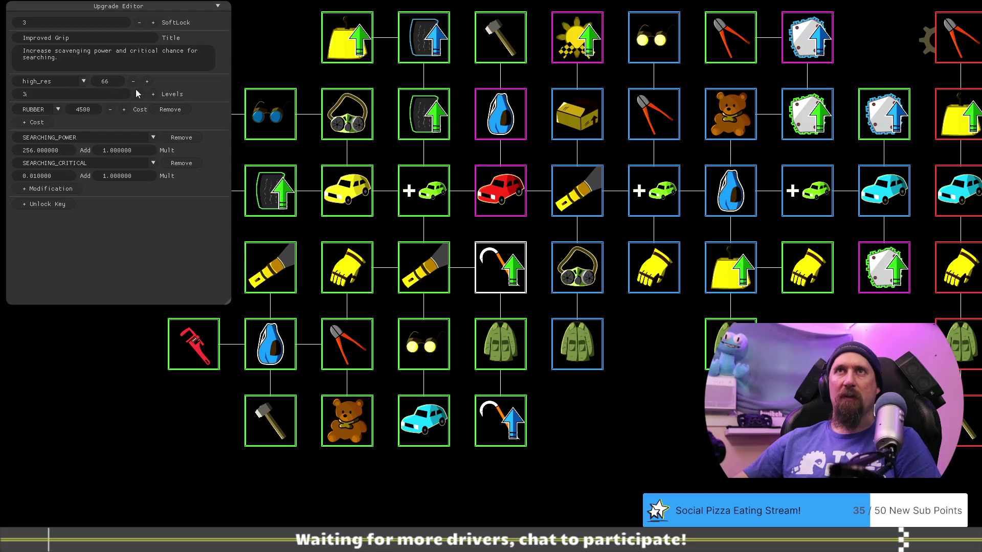
{"action": "left_click", "coordinate": [153, 94]}
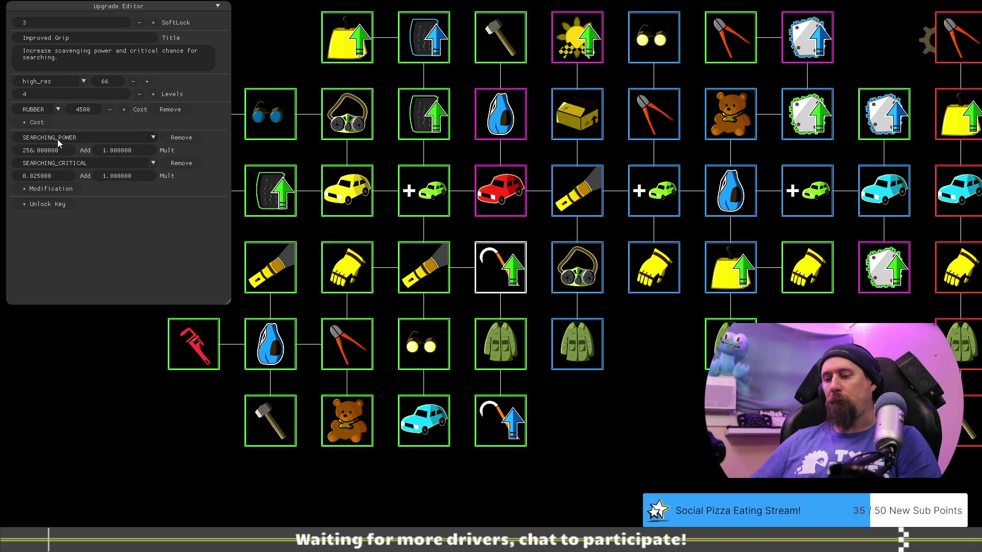
Change Improved Grip's searching power to 512.0, then bring the Google calculator forward.
{"action": "key", "text": "BackSpace"}
{"action": "key", "text": "BackSpace"}
{"action": "key", "text": "BackSpace"}
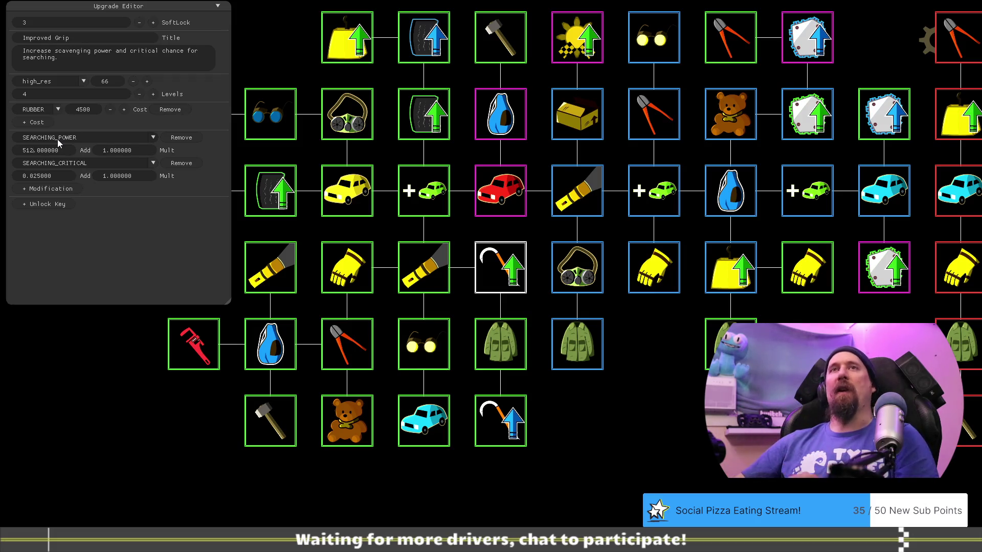
{"action": "key", "text": "alt+Tab"}
{"action": "left_click", "coordinate": [139, 222]}
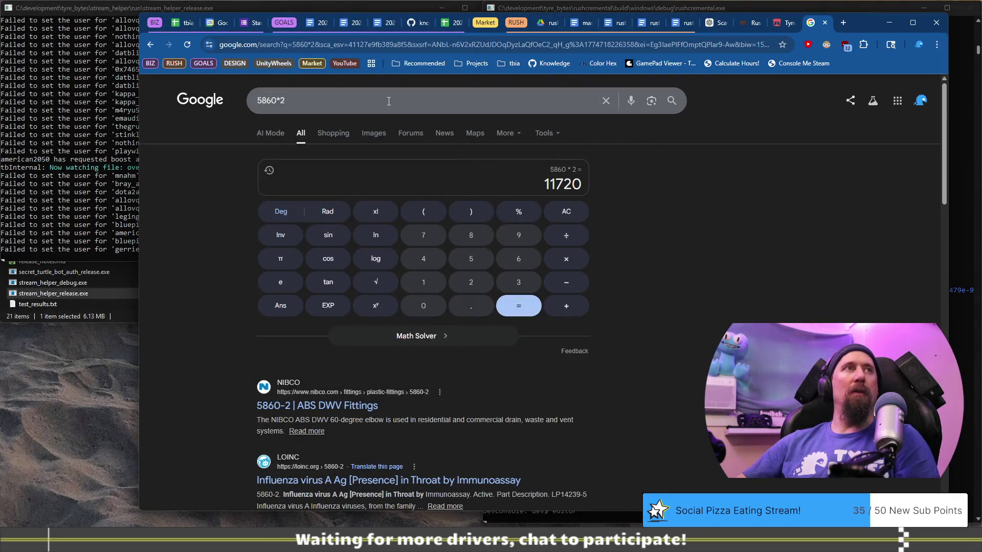
Calculate (512*4) = 2048 in Google, then open the game's Dismantler upgrade.
{"action": "left_click", "coordinate": [388, 101]}
{"action": "key", "text": "ctrl+a"}
{"action": "type", "text": "512*4)"}
{"action": "key", "text": "Home"}
{"action": "type", "text": "("}
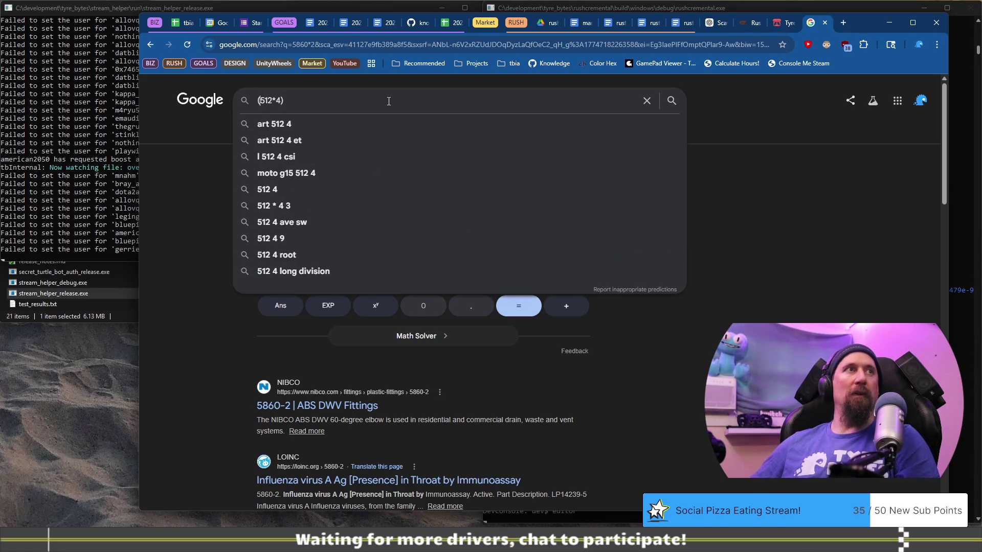
{"action": "key", "text": "Return"}
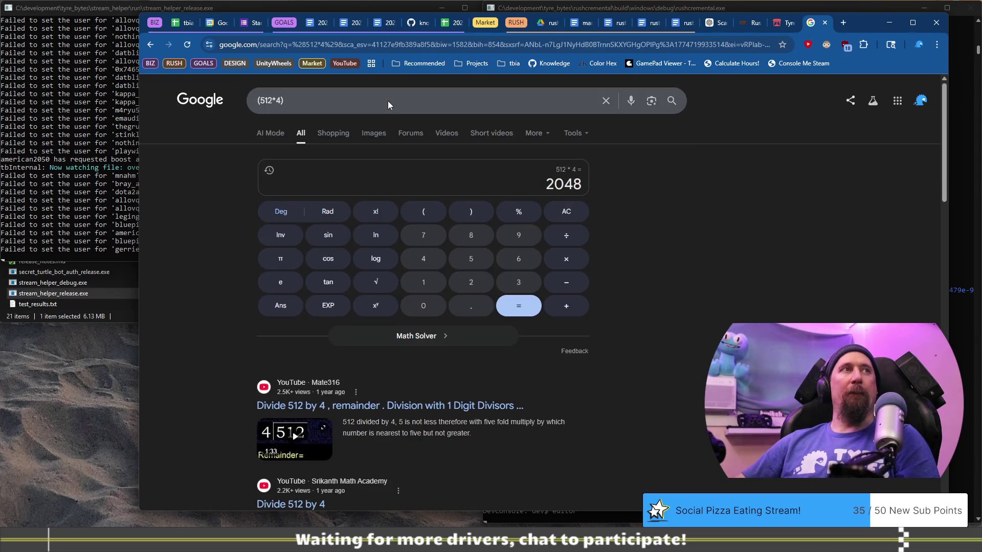
{"action": "left_click", "coordinate": [388, 101]}
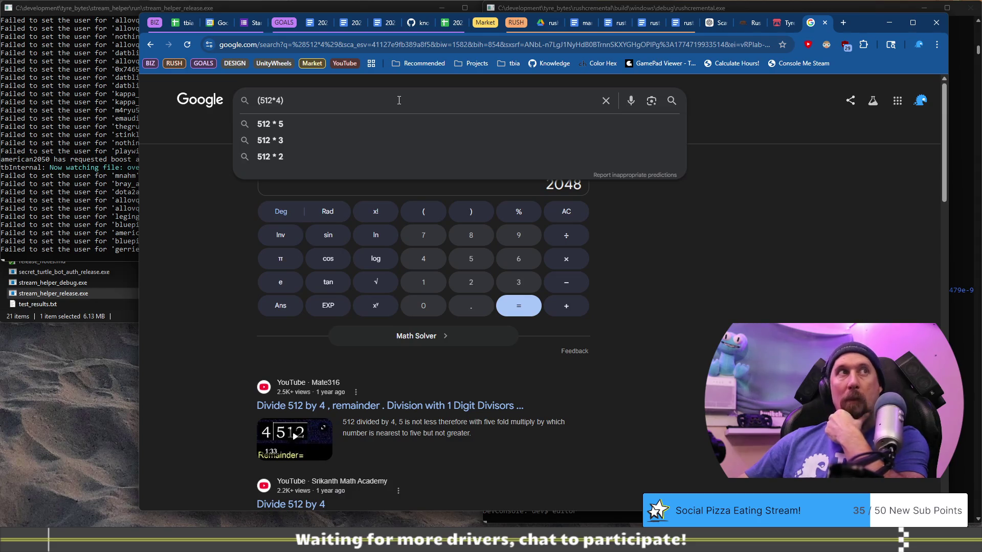
{"action": "key", "text": "alt+Tab"}
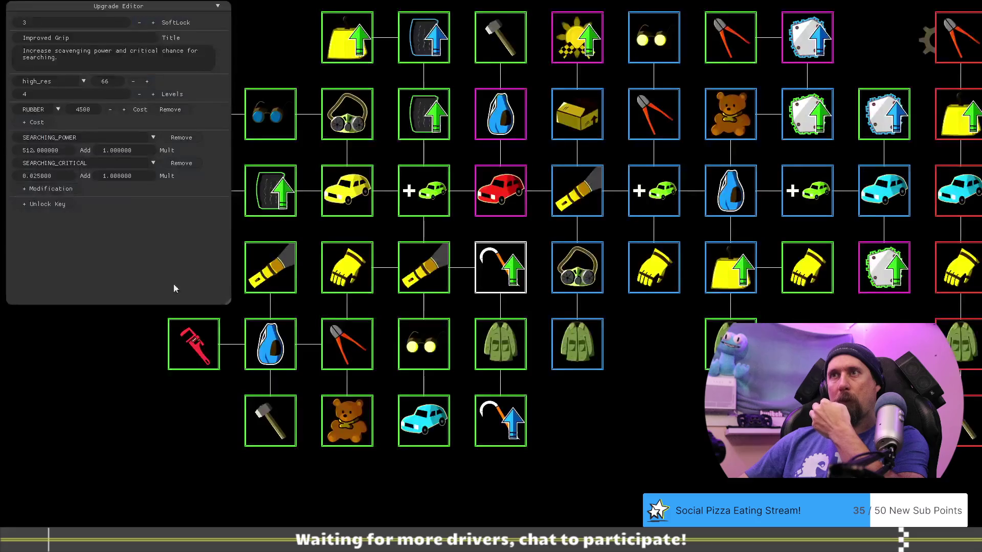
{"action": "left_click", "coordinate": [357, 349]}
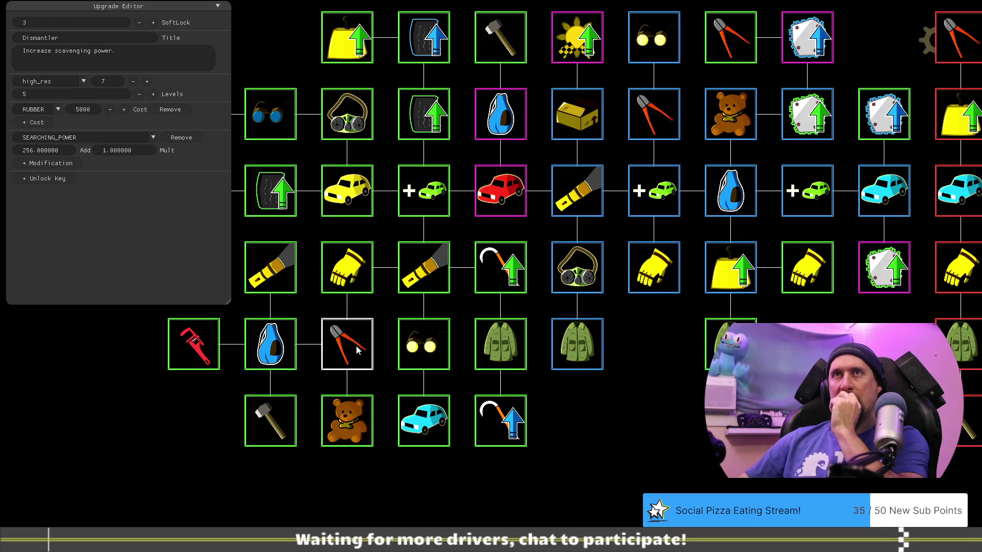
Reduce Dismantler to 4 levels and return to the Google calculator showing 2048.
{"action": "key", "text": "alt+Tab"}
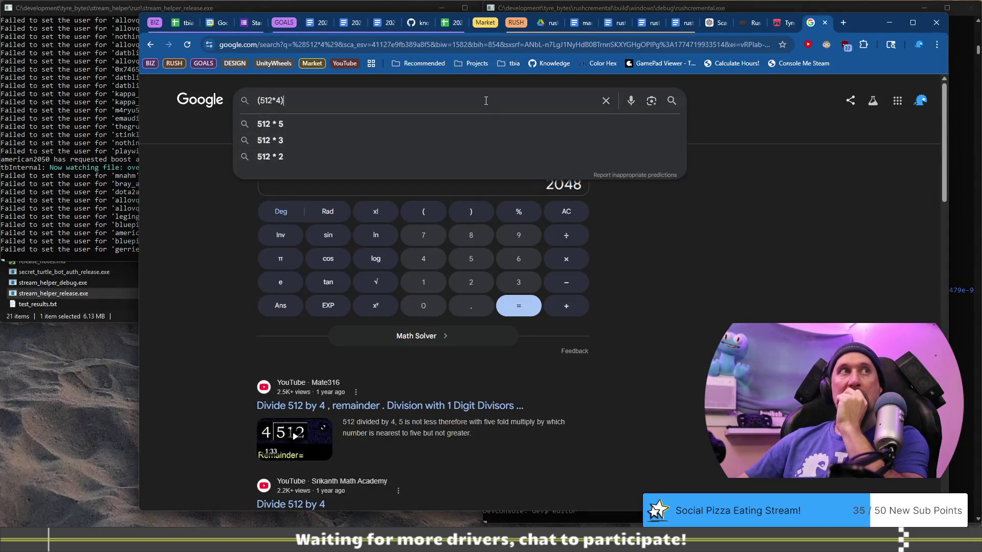
{"action": "key", "text": "alt+Tab"}
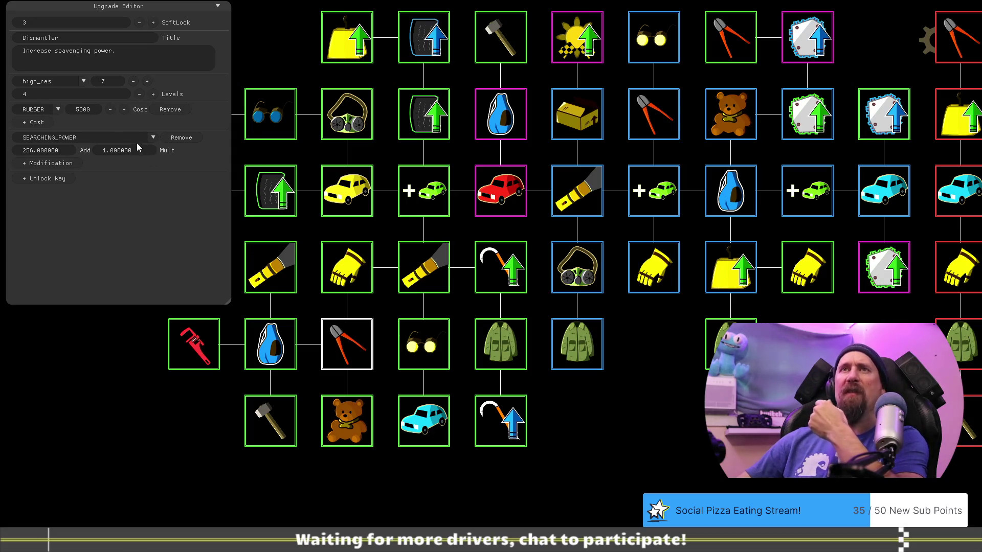
{"action": "key", "text": "alt+Tab"}
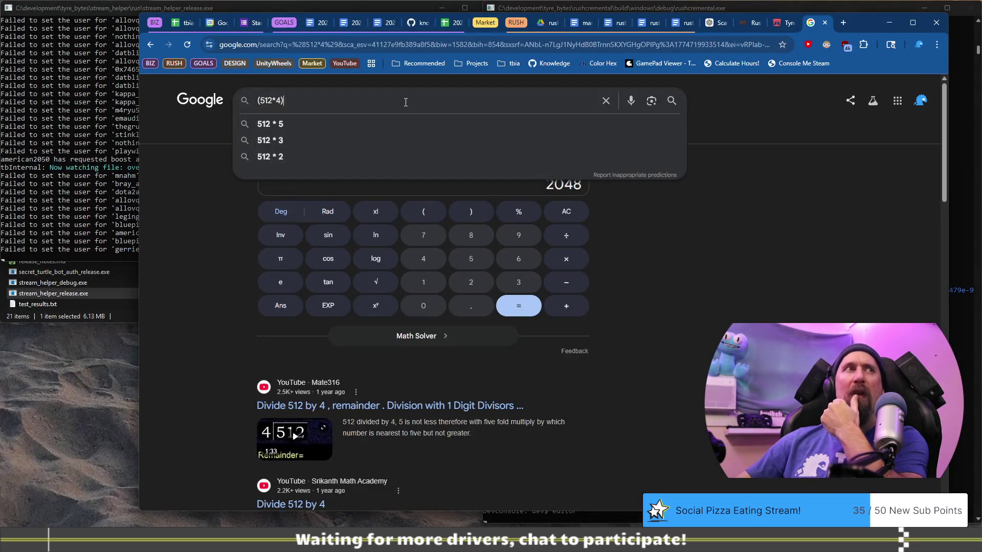
Calculate (512*4)+(1024*4) in the Google search box.
{"action": "type", "text": "+"}
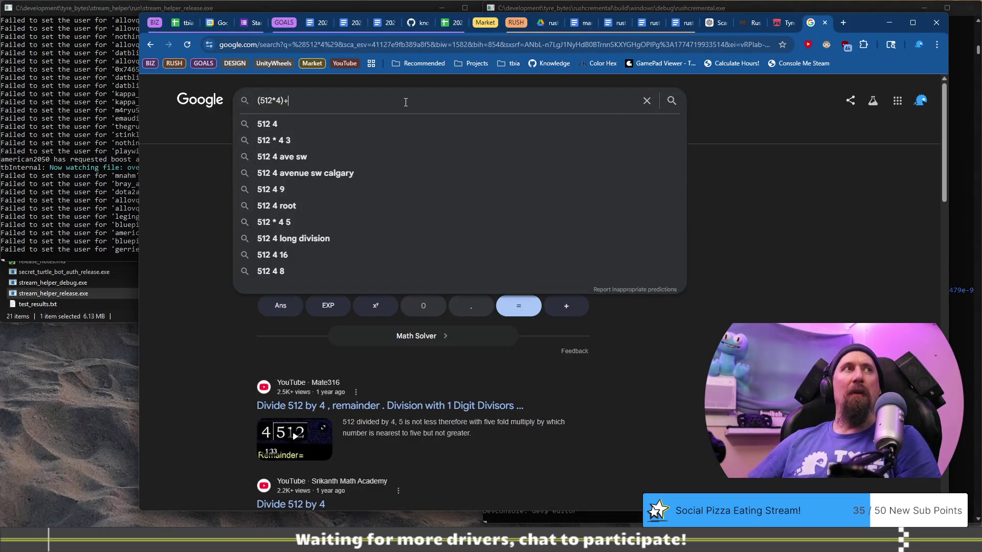
{"action": "type", "text": "("}
{"action": "type", "text": "1025"}
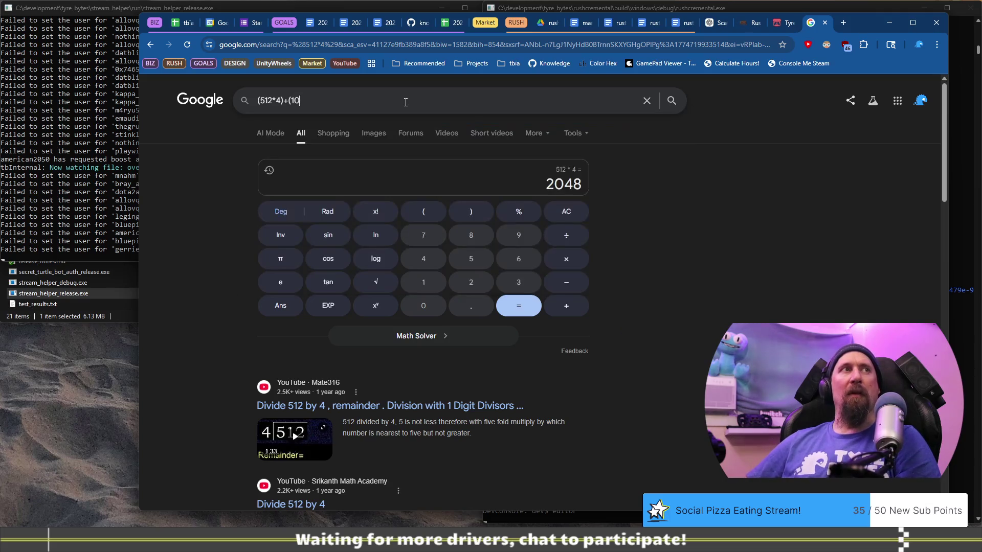
{"action": "key", "text": "BackSpace"}
{"action": "type", "text": "4*4)"}
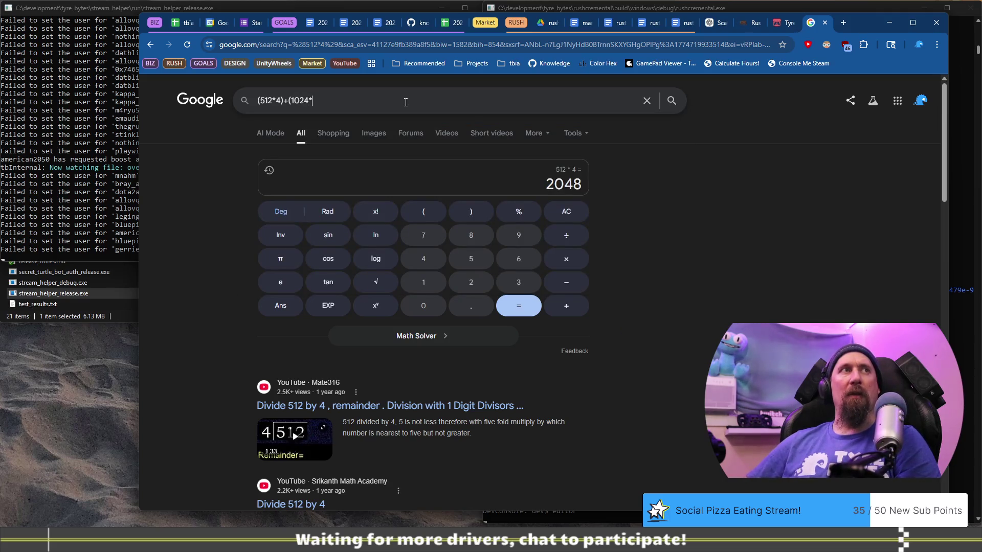
{"action": "key", "text": "Return"}
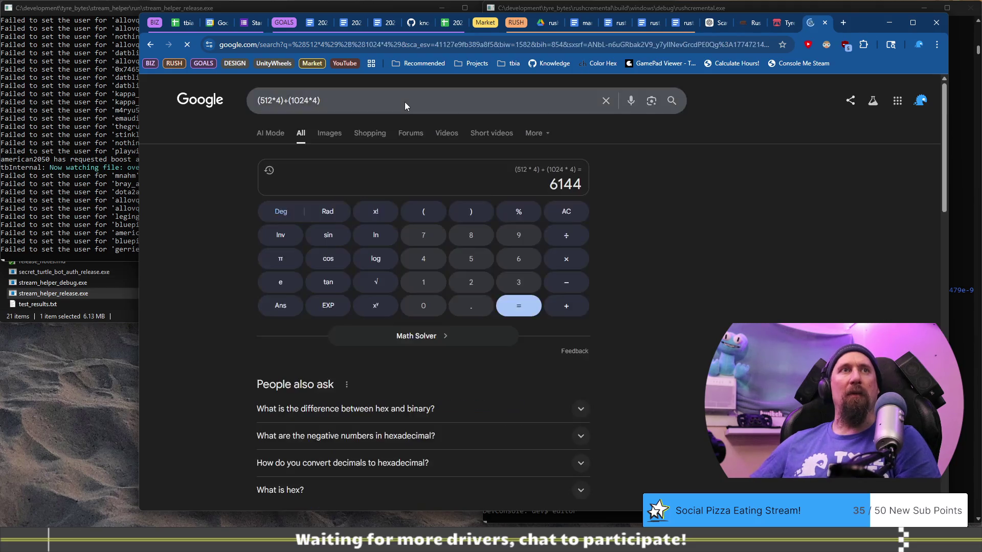
Change the second term to (1024+256)*4 and recalculate.
{"action": "left_click", "coordinate": [404, 103]}
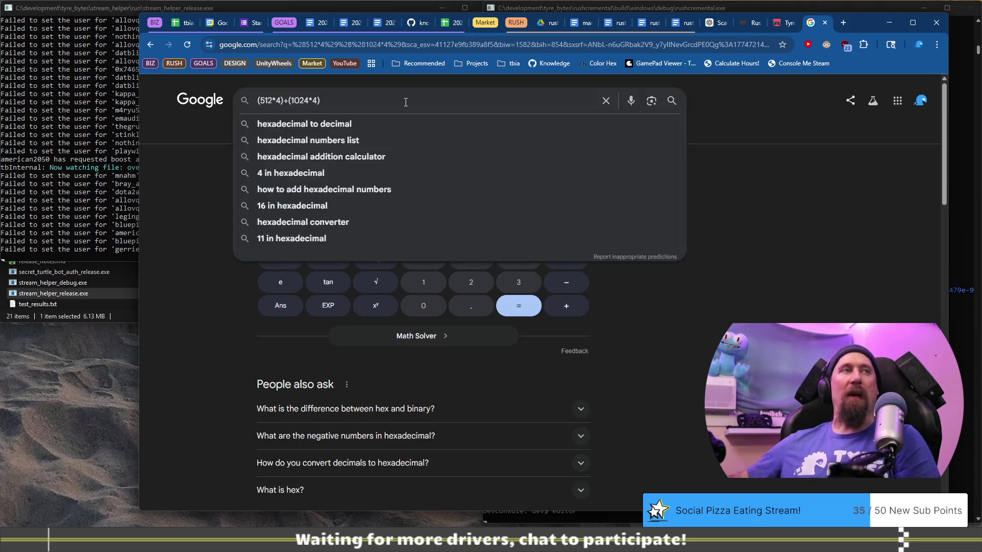
{"action": "key", "text": "Left"}
{"action": "key", "text": "Left"}
{"action": "key", "text": "Left"}
{"action": "type", "text": "+256"}
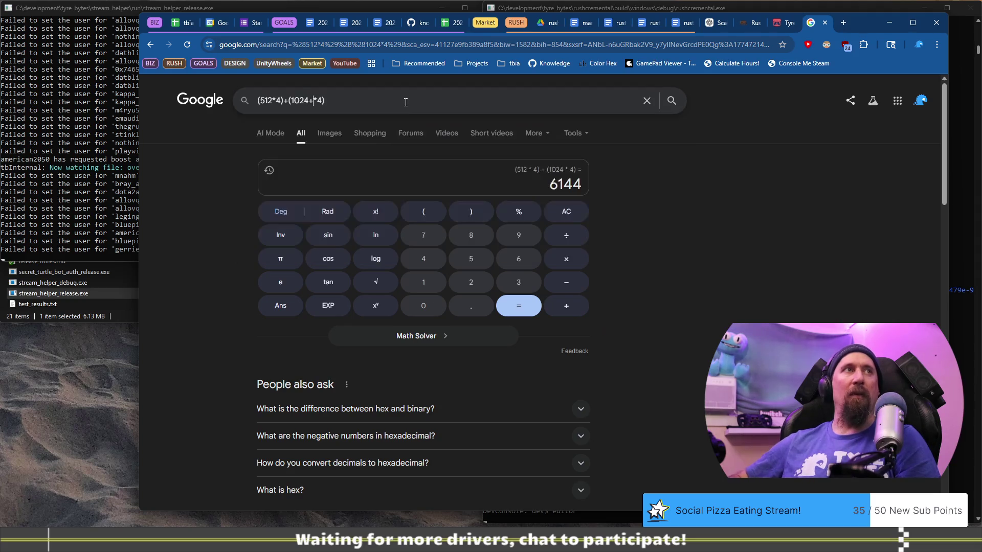
{"action": "type", "text": ")"}
{"action": "key", "text": "Left"}
{"action": "key", "text": "Left"}
{"action": "key", "text": "Left"}
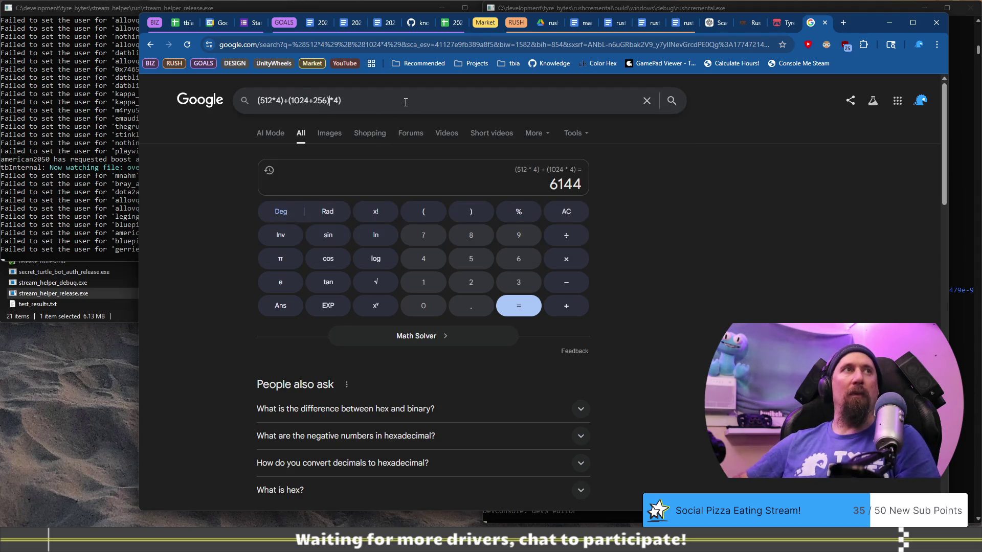
{"action": "type", "text": "("}
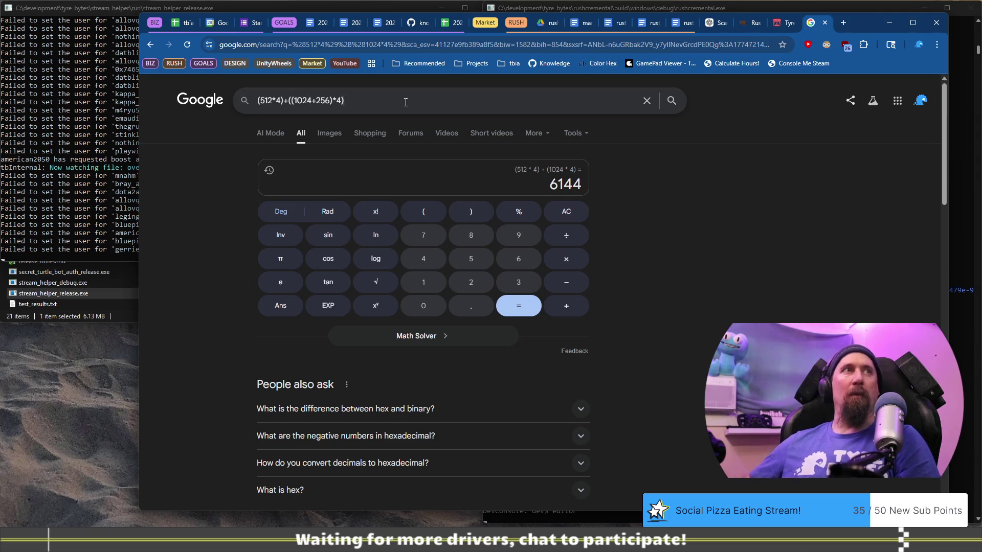
{"action": "key", "text": "Return"}
Rework the expression into ((512+256)*4)+((1024+256)*4), which totals 8192.
{"action": "left_click", "coordinate": [404, 106]}
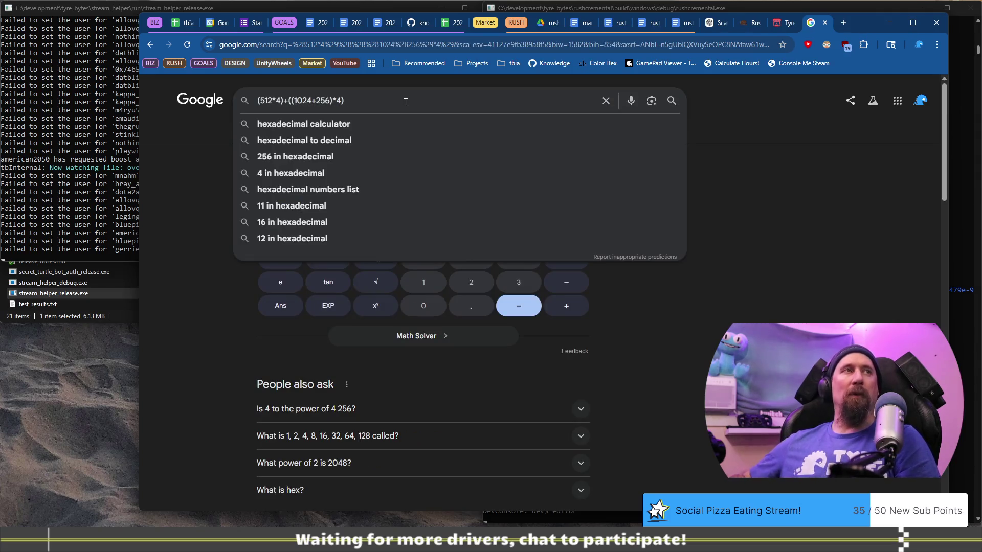
{"action": "key", "text": "Escape"}
{"action": "left_click", "coordinate": [406, 102]}
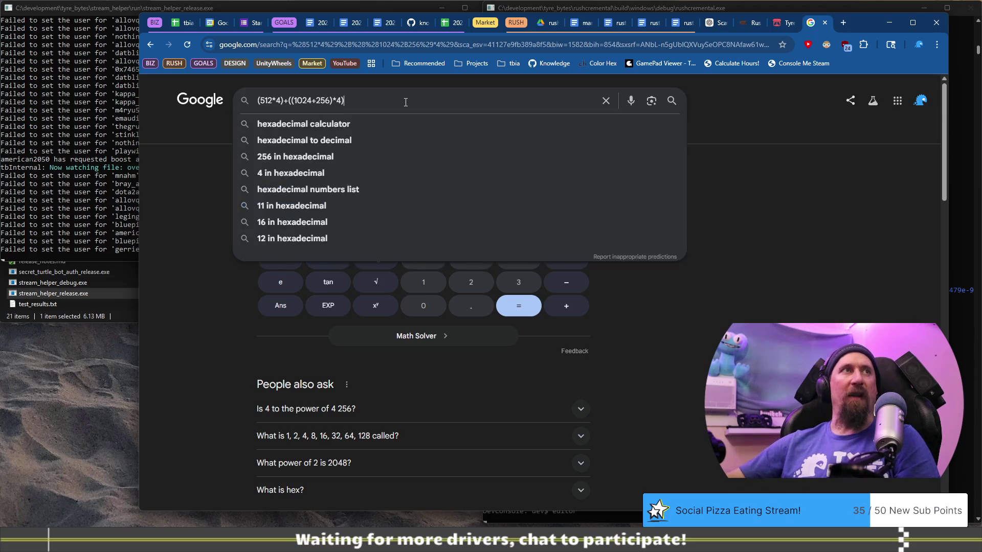
{"action": "key", "text": "BackSpace"}
{"action": "key", "text": "BackSpace"}
{"action": "key", "text": "BackSpace"}
{"action": "type", "text": "512"}
{"action": "key", "text": "Return"}
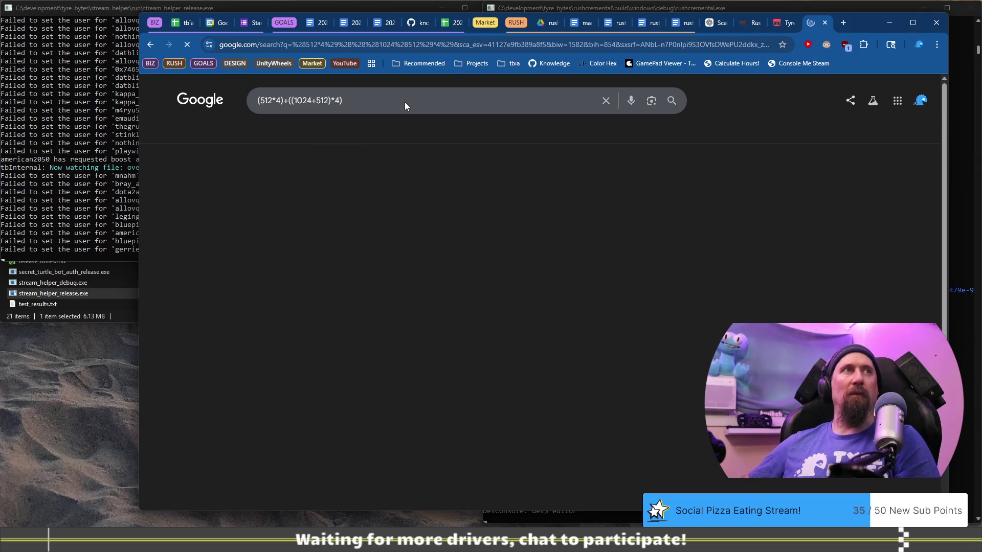
{"action": "left_click", "coordinate": [406, 101]}
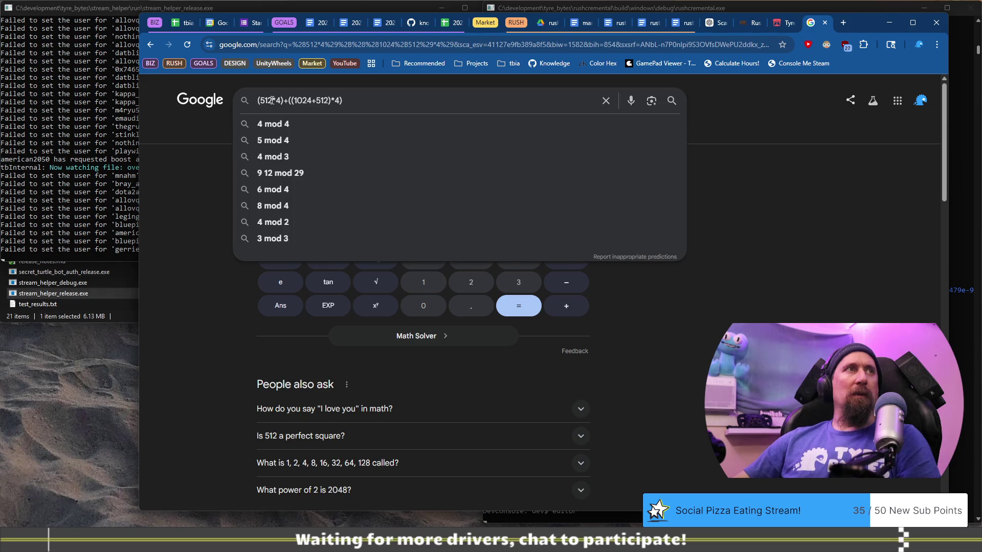
{"action": "type", "text": "("}
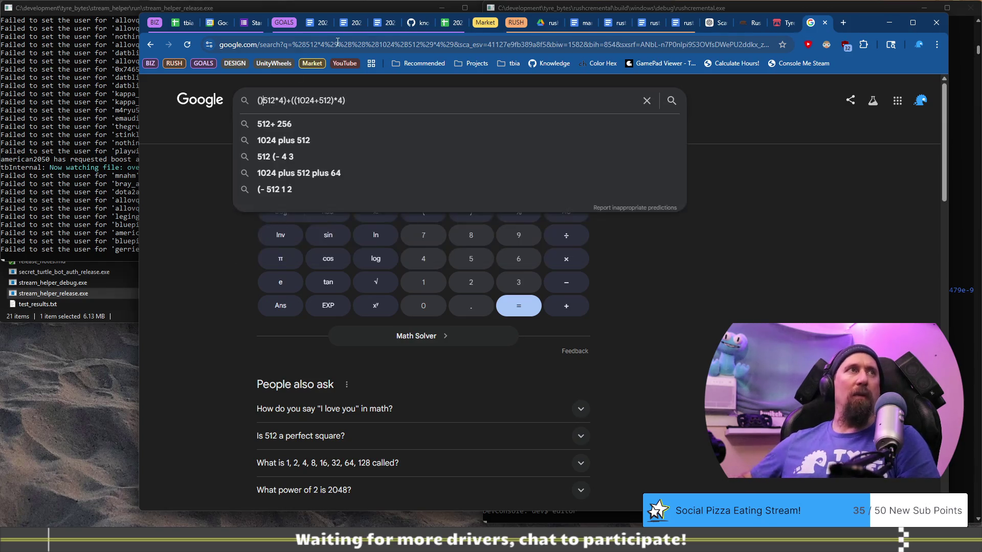
{"action": "key", "text": "Escape"}
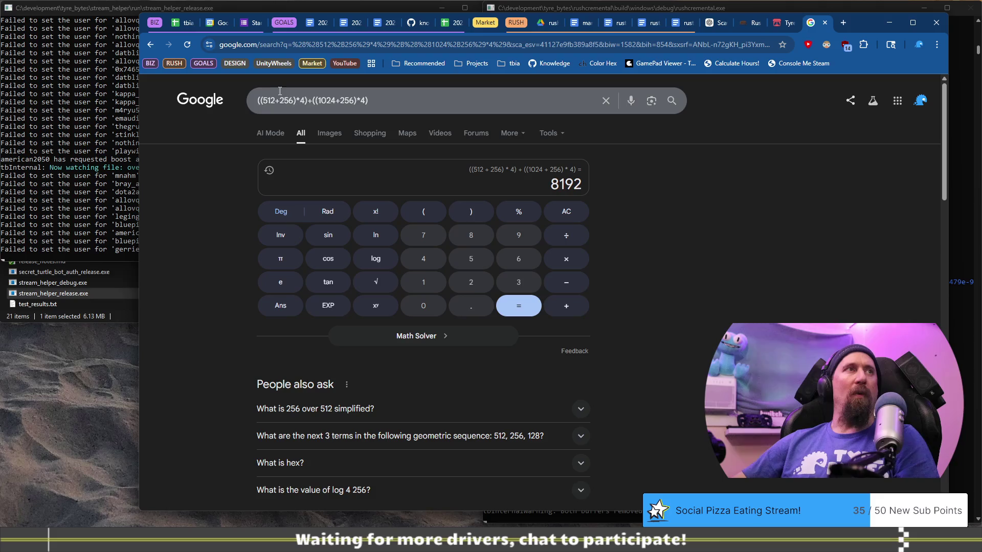
Confirm 512+256 = 768 in a new tab, then switch back to the game.
{"action": "left_click", "coordinate": [842, 24]}
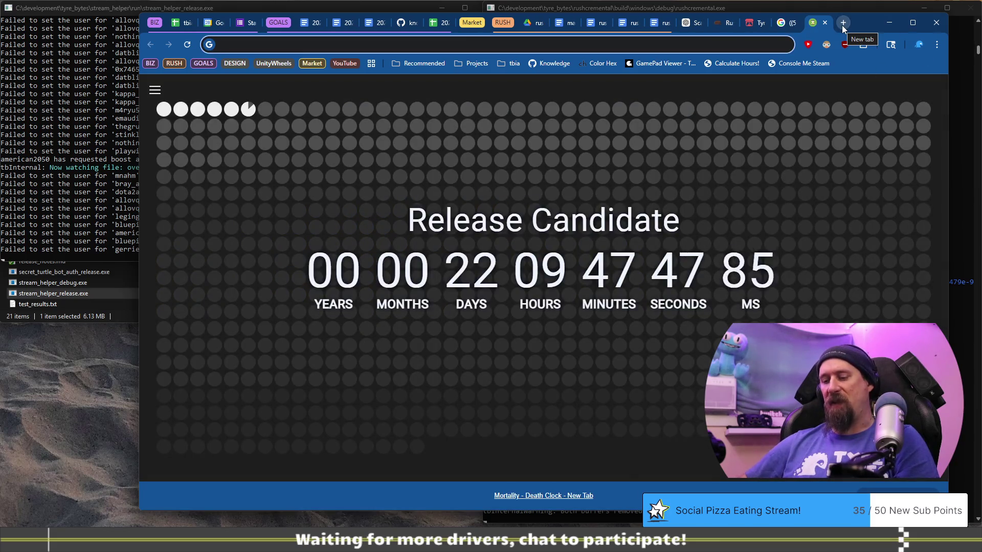
{"action": "type", "text": "512"}
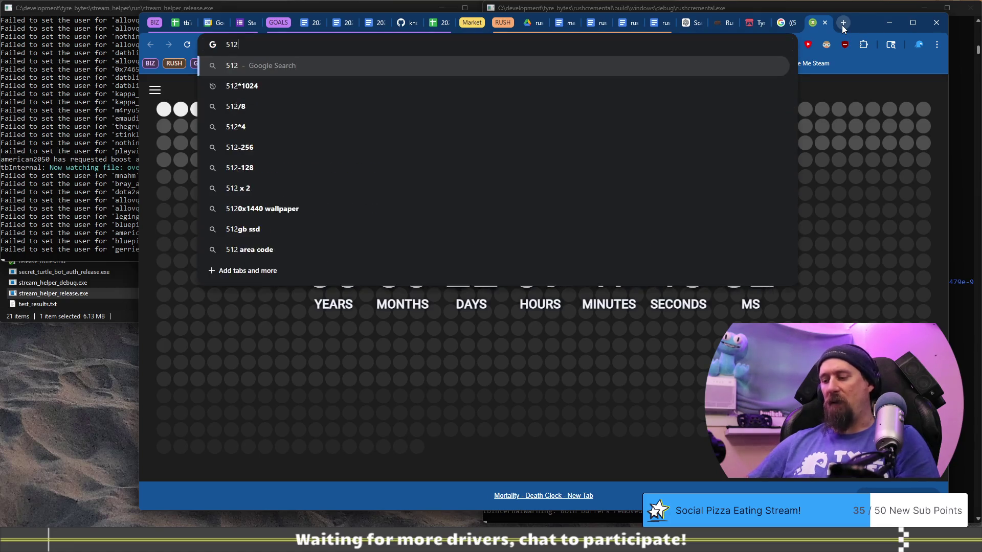
{"action": "type", "text": "%2B256"}
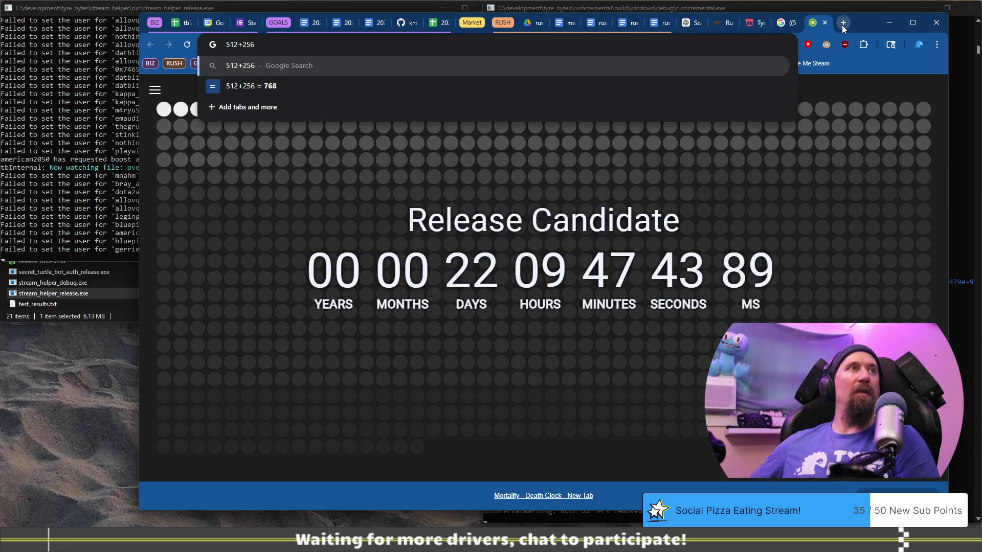
{"action": "key", "text": "Return"}
{"action": "key", "text": "alt+Tab"}
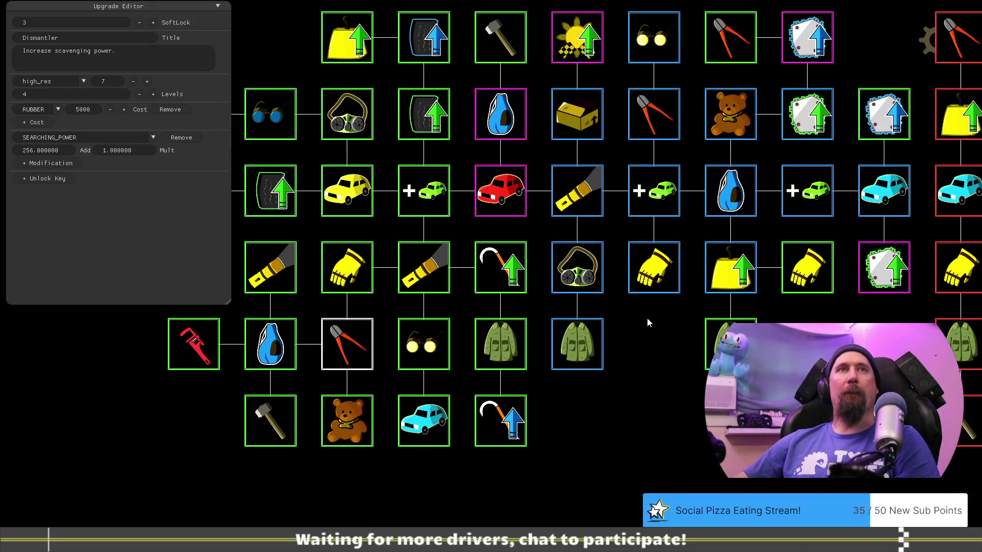
Bring up Dismantler's settings and confirm 1024+256 = 1280 in the Google calculator.
{"action": "left_click", "coordinate": [498, 278]}
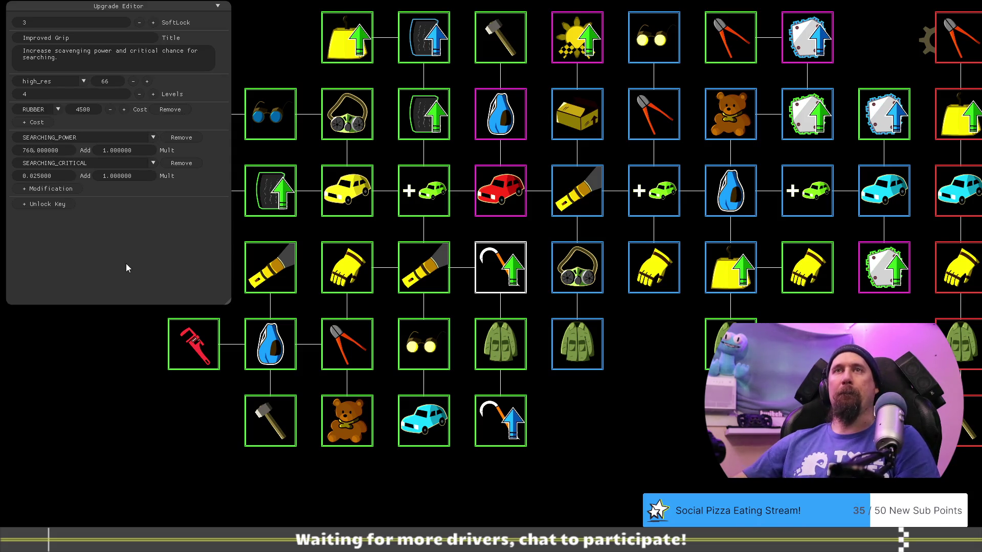
{"action": "left_click", "coordinate": [344, 344]}
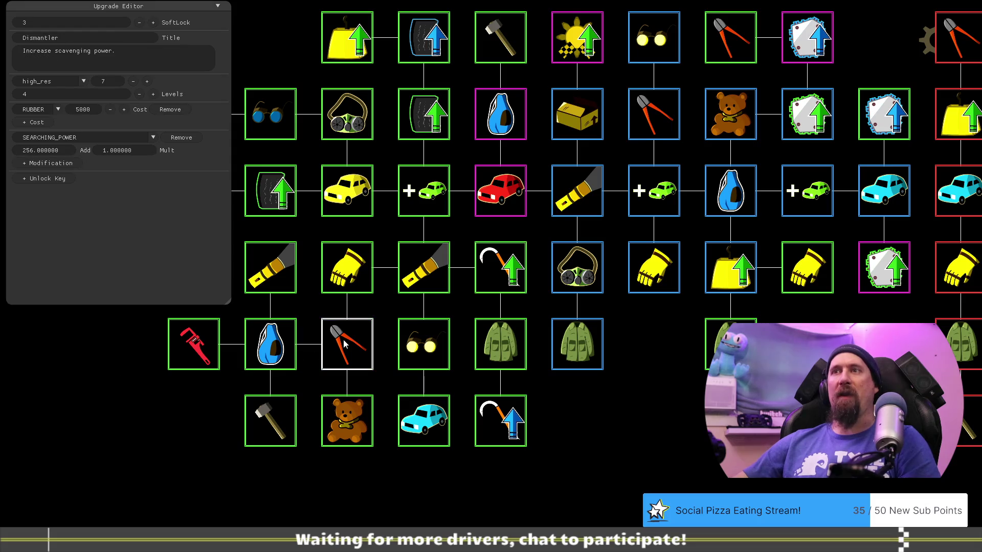
{"action": "key", "text": "alt+Tab"}
{"action": "left_click", "coordinate": [418, 99]}
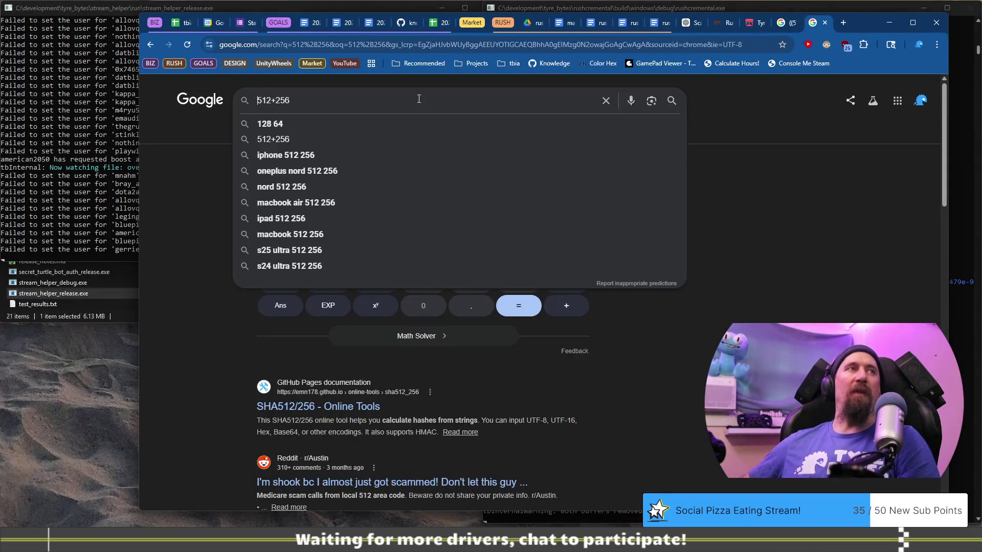
{"action": "type", "text": "1024"}
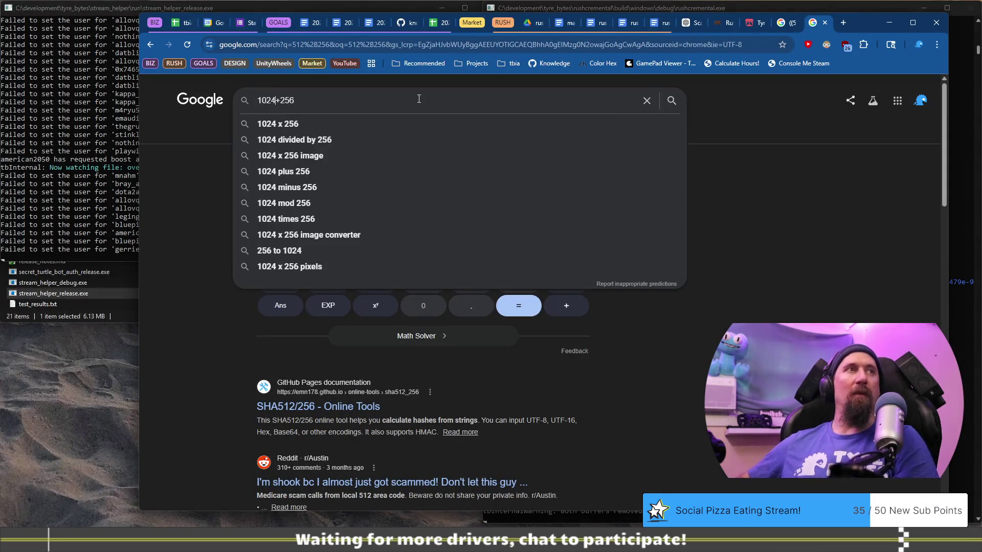
{"action": "key", "text": "Return"}
{"action": "key", "text": "alt+Tab"}
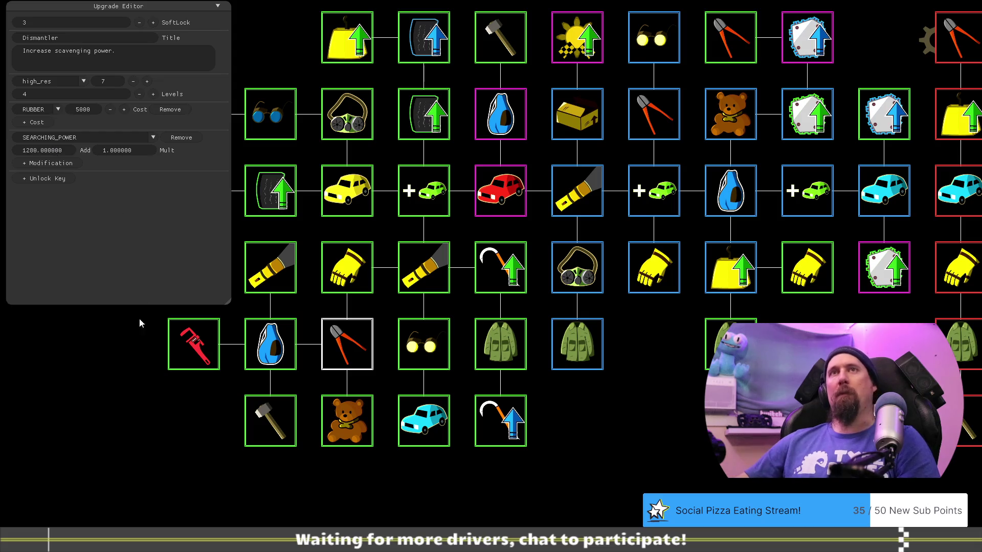
Hide the Upgrade Editor, look over the upgrade tree, then go to Git Bash.
{"action": "key", "text": "alt+Tab"}
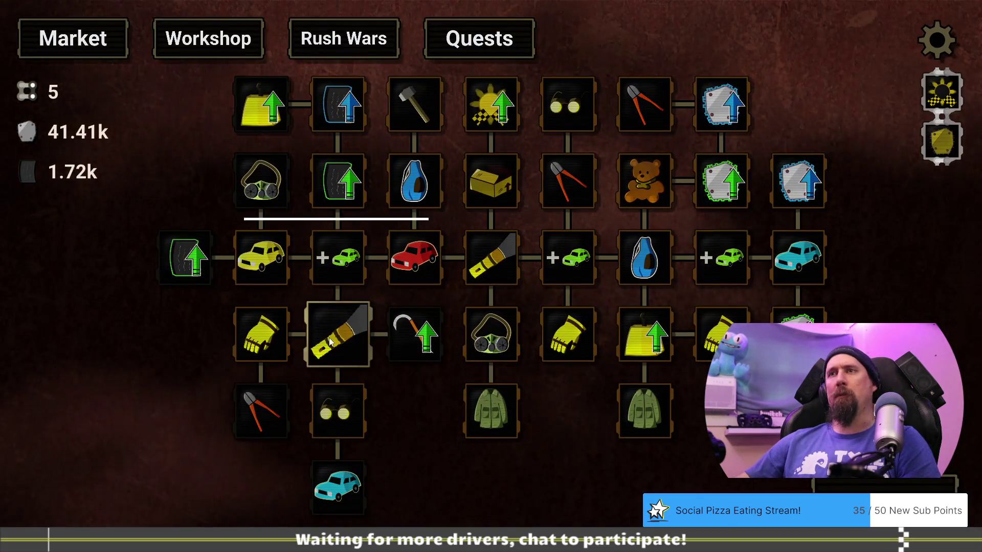
{"action": "mouse_move", "coordinate": [398, 422]}
{"action": "left_mouse_down"}
{"action": "mouse_move", "coordinate": [455, 410]}
{"action": "mouse_move", "coordinate": [397, 388]}
{"action": "mouse_move", "coordinate": [391, 421]}
{"action": "left_mouse_up"}
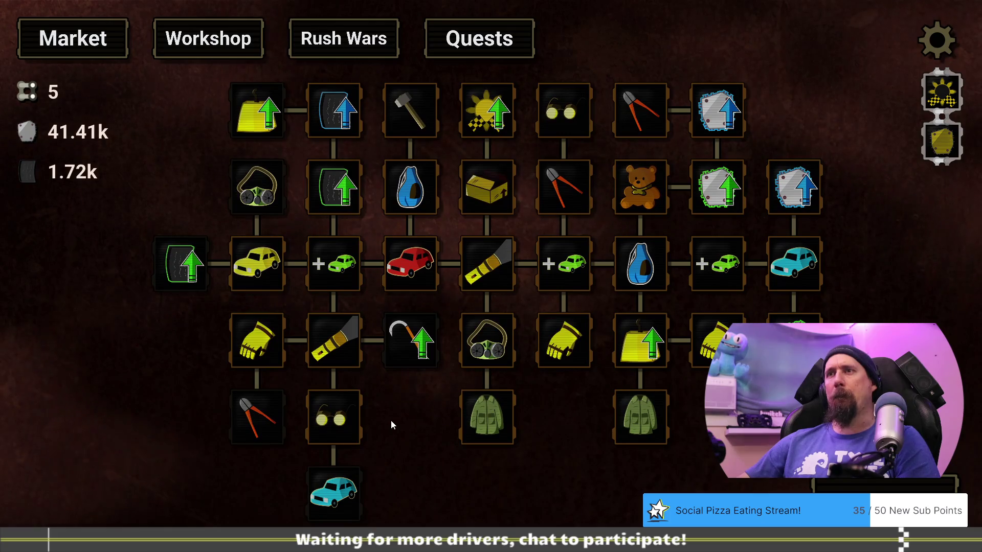
{"action": "key", "text": "alt+Tab"}
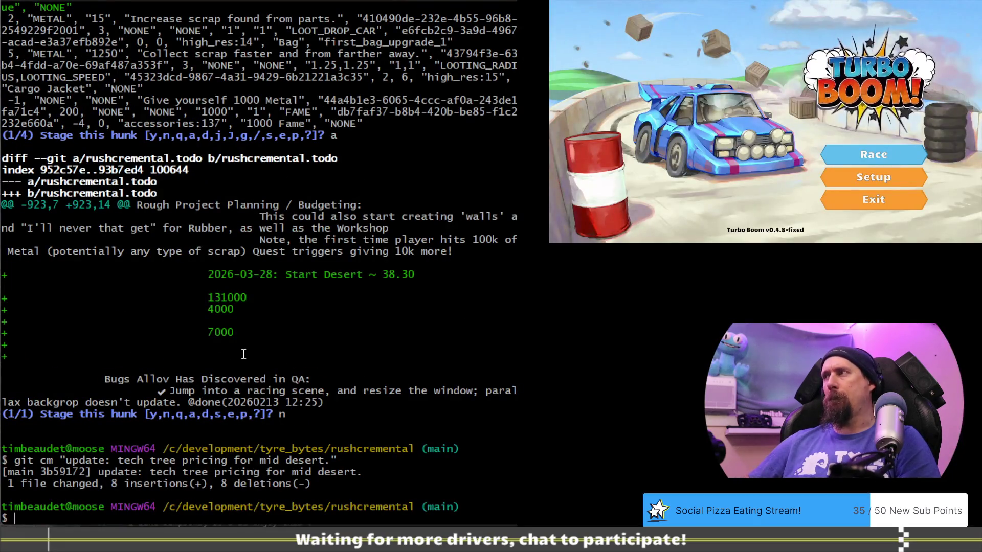
Stage only the tech_tree.csv changes with git add -p, skipping the todo hunk.
{"action": "type", "text": "git add -p"}
{"action": "key", "text": "Return"}
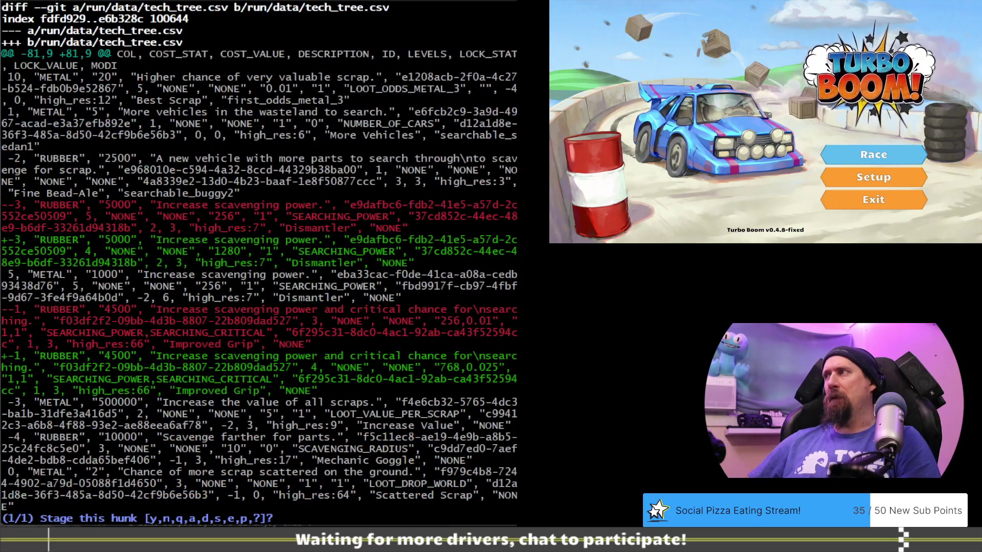
{"action": "type", "text": "y"}
{"action": "key", "text": "Return"}
{"action": "type", "text": "n"}
{"action": "key", "text": "Return"}
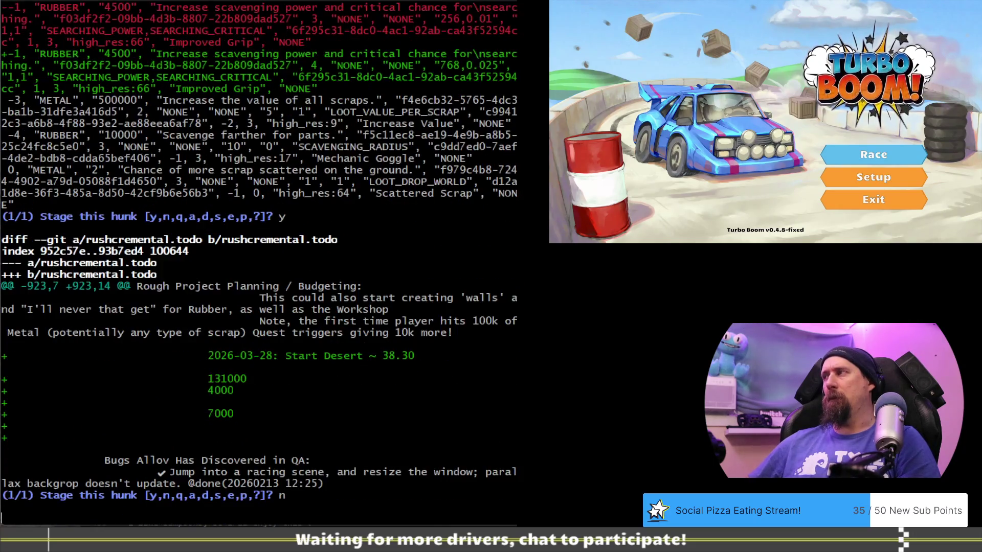
Commit as 'update: tech tree increase tool power, significantly.', check status, and push to main.
{"action": "type", "text": "git cm \"update:"}
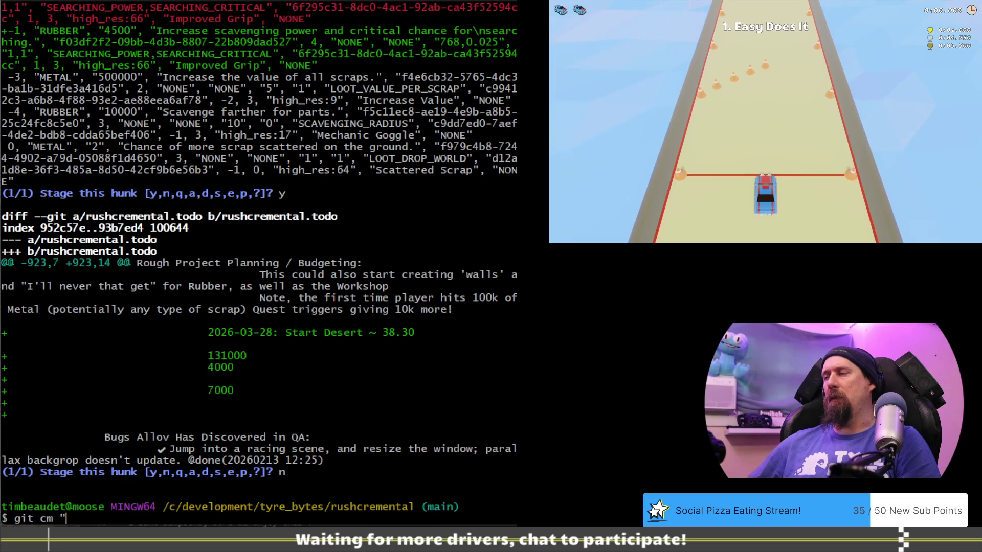
{"action": "type", "text": " te"}
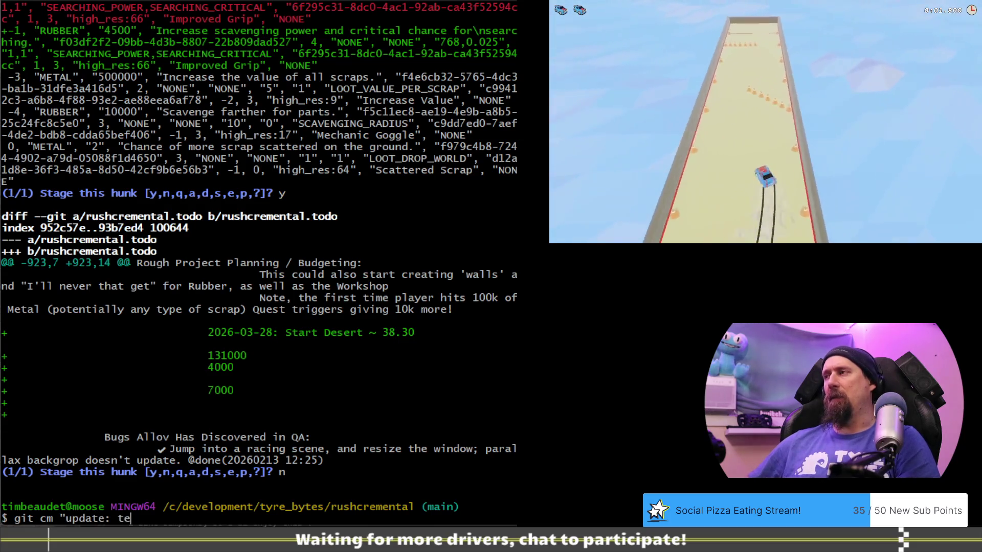
{"action": "type", "text": "ch tree increase"}
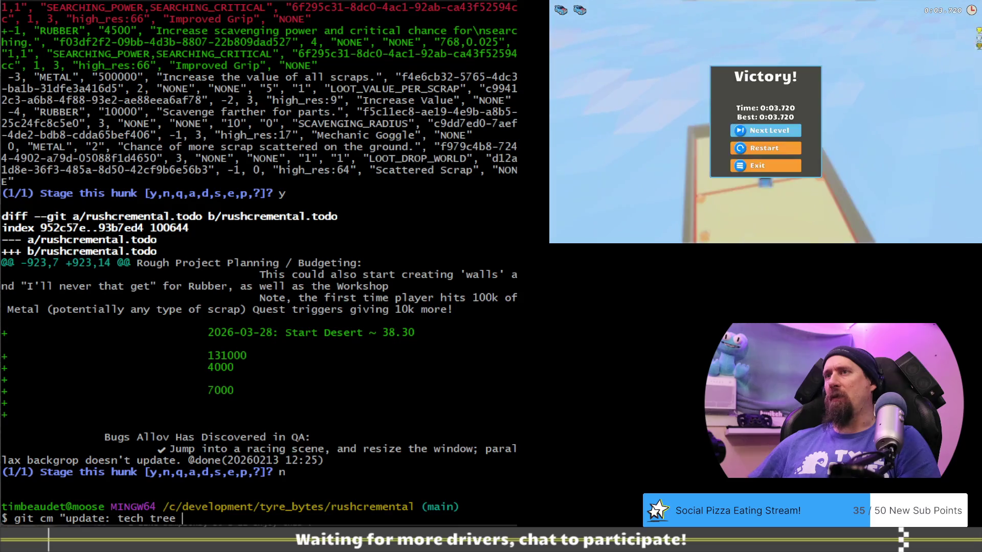
{"action": "type", "text": " tool power."}
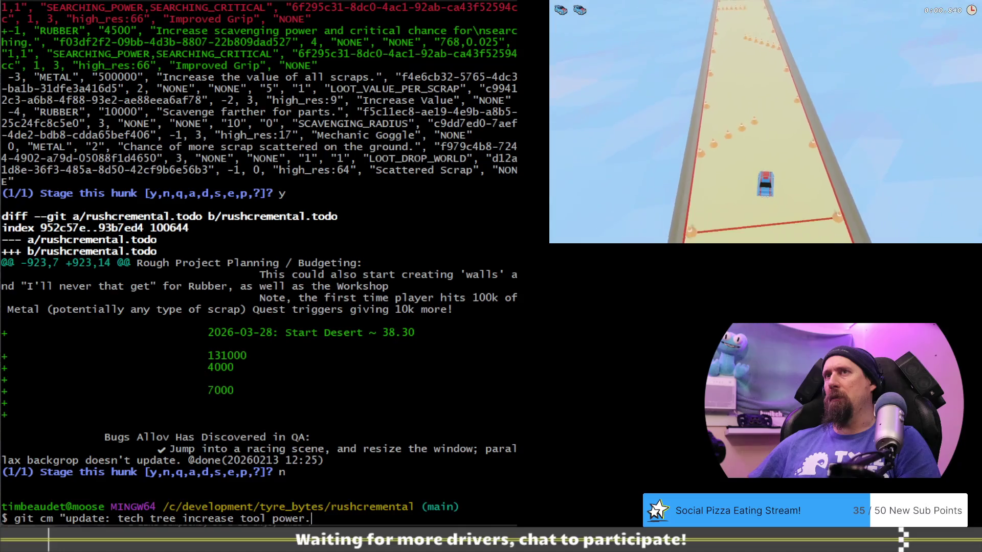
{"action": "key", "text": "BackSpace"}
{"action": "key", "text": "BackSpace"}
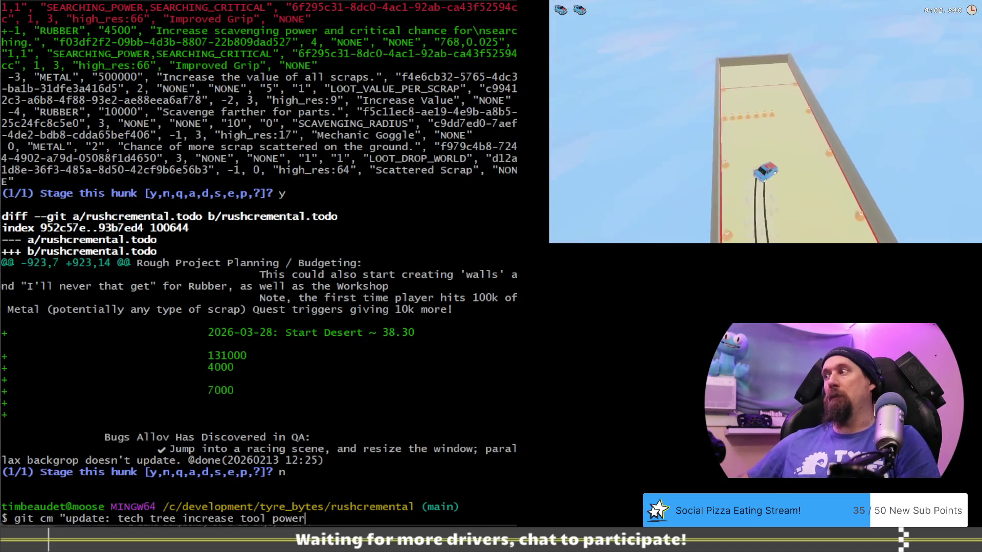
{"action": "type", "text": ","}
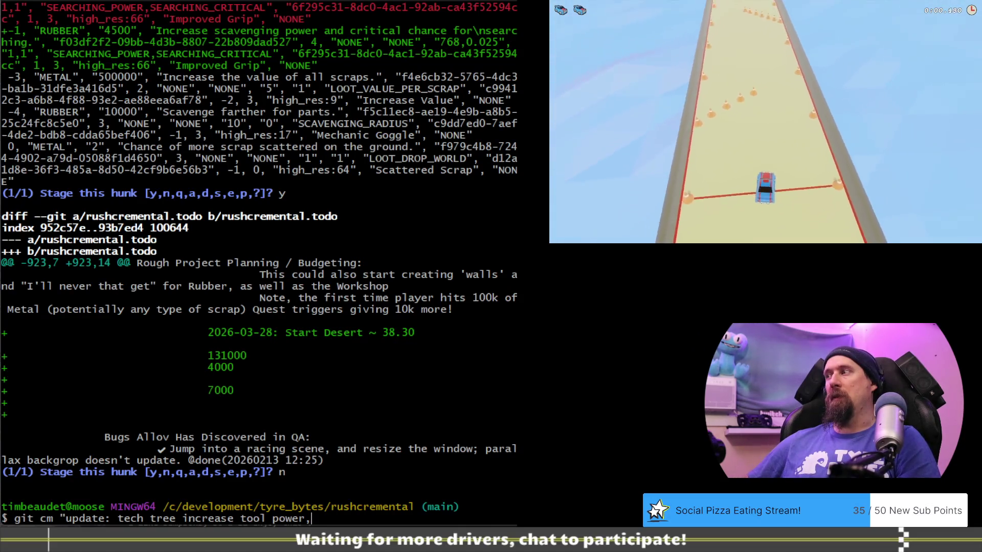
{"action": "type", "text": " signific"}
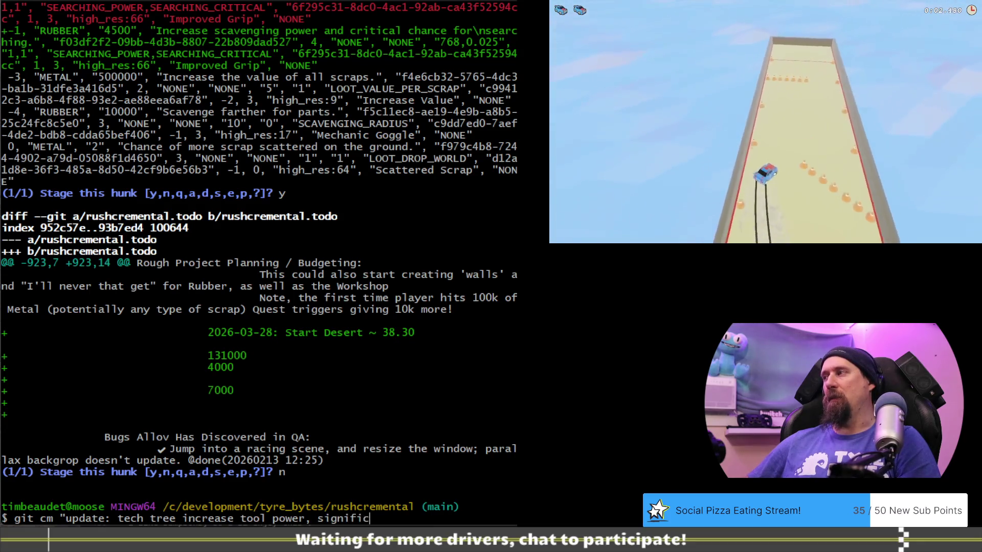
{"action": "type", "text": "antly.\""}
{"action": "key", "text": "Return"}
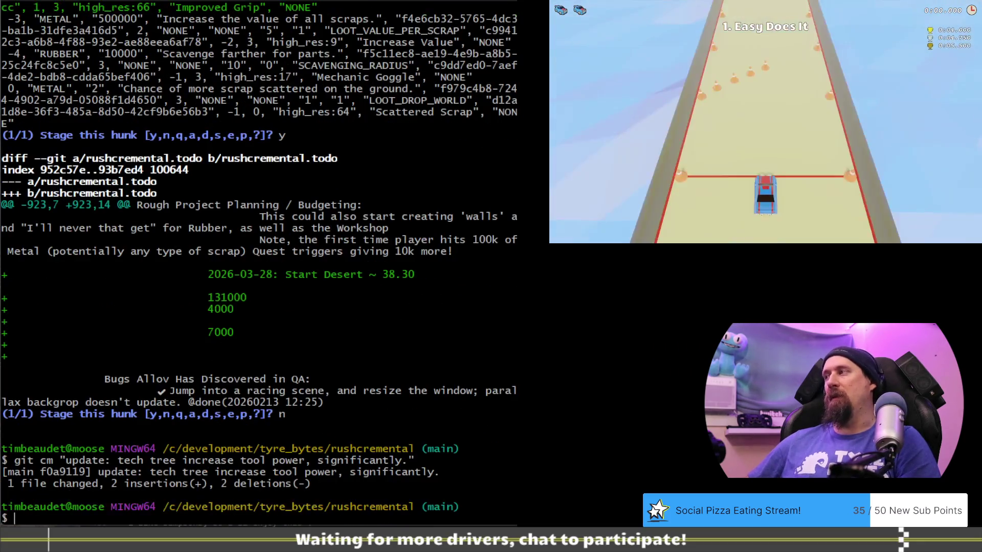
{"action": "type", "text": "git st"}
{"action": "key", "text": "Return"}
{"action": "type", "text": "git "}
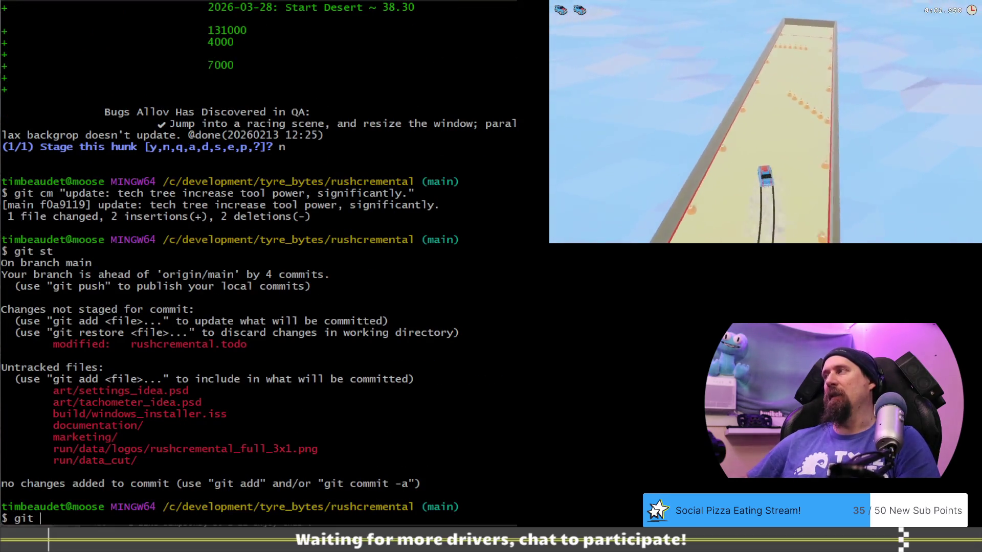
{"action": "type", "text": "push"}
{"action": "key", "text": "Return"}
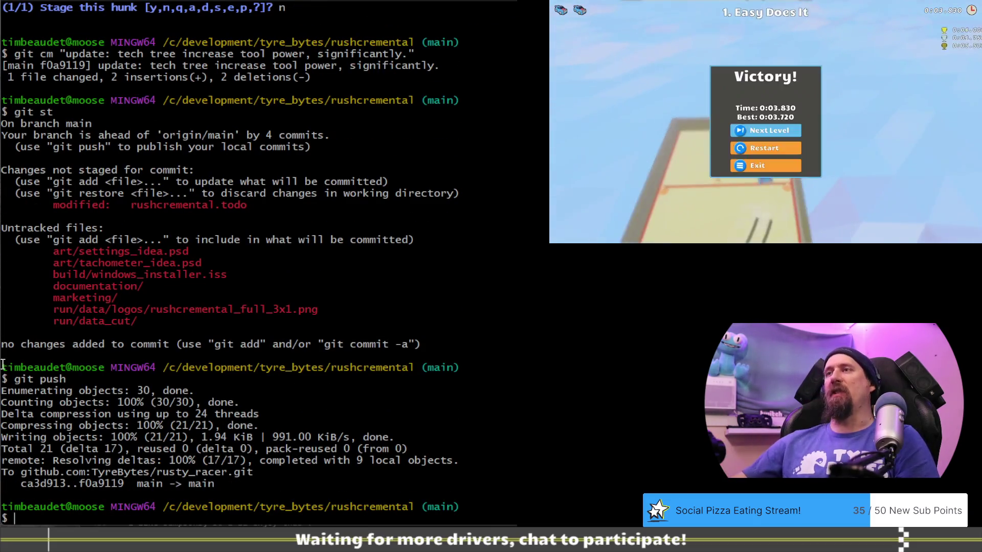
{"action": "key", "text": "grave"}
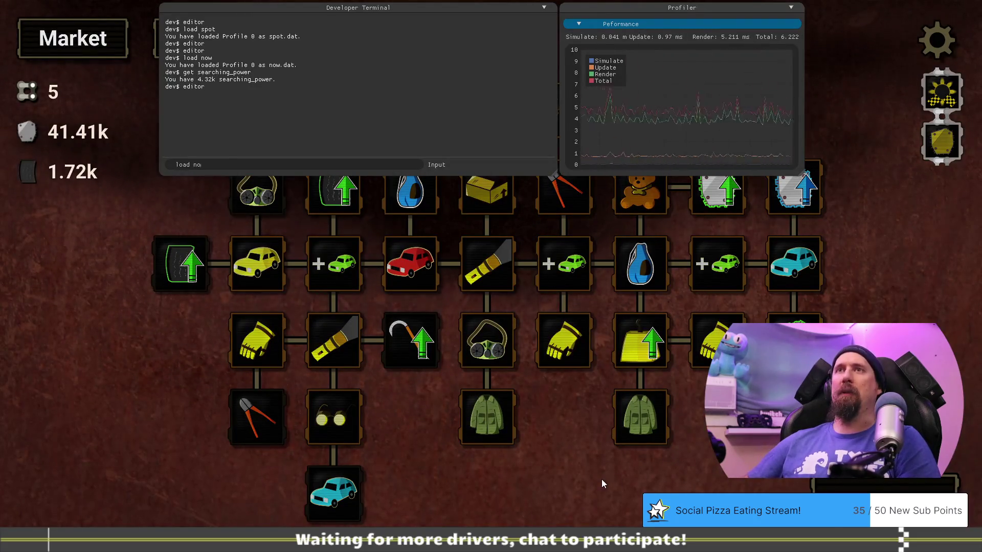
Load the saved profile from the developer terminal and close the terminal.
{"action": "type", "text": "w"}
{"action": "key", "text": "Return"}
{"action": "key", "text": "grave"}
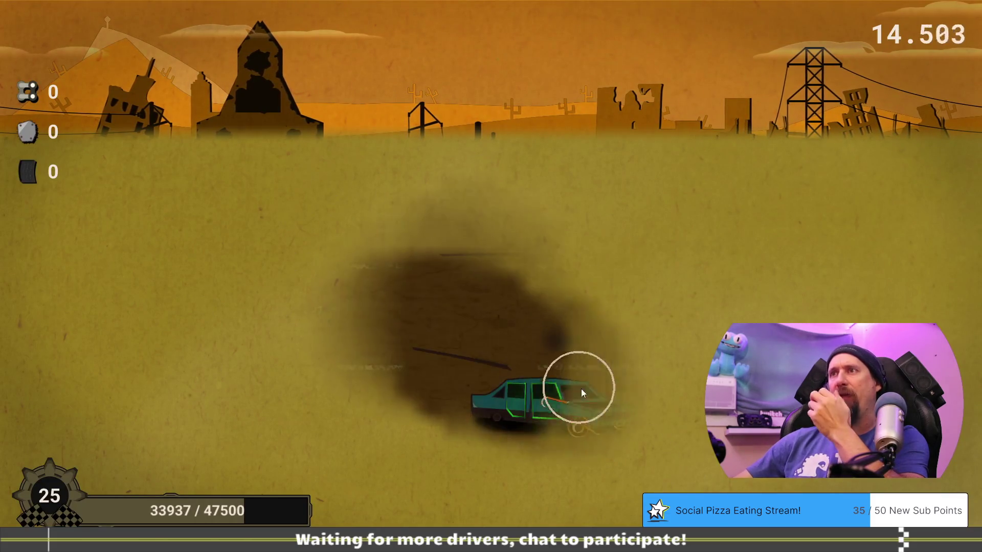
Play the scavenging run for 10.90k scrap and 720 rubber, and accept the Scrap Whispers reward.
{"action": "mouse_move", "coordinate": [559, 412]}
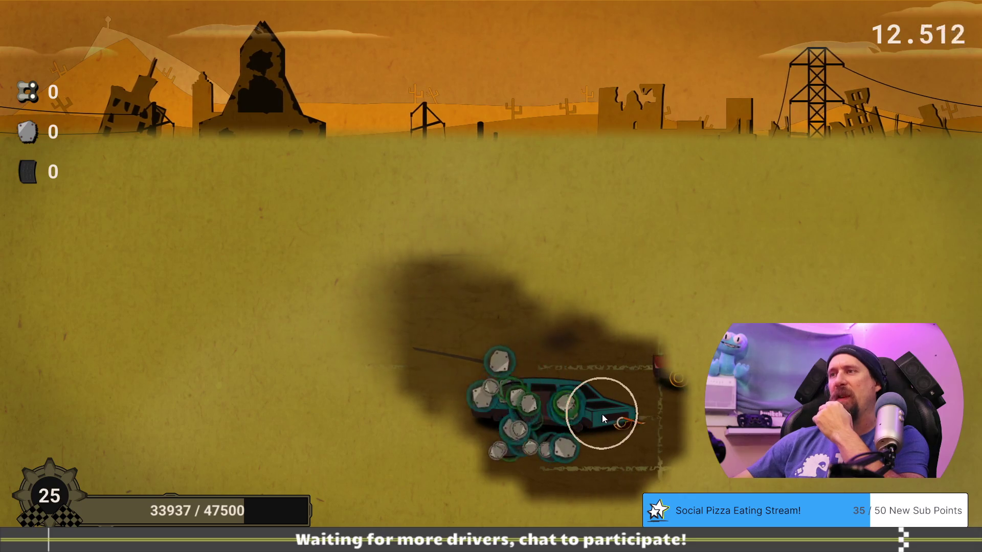
{"action": "mouse_move", "coordinate": [680, 378]}
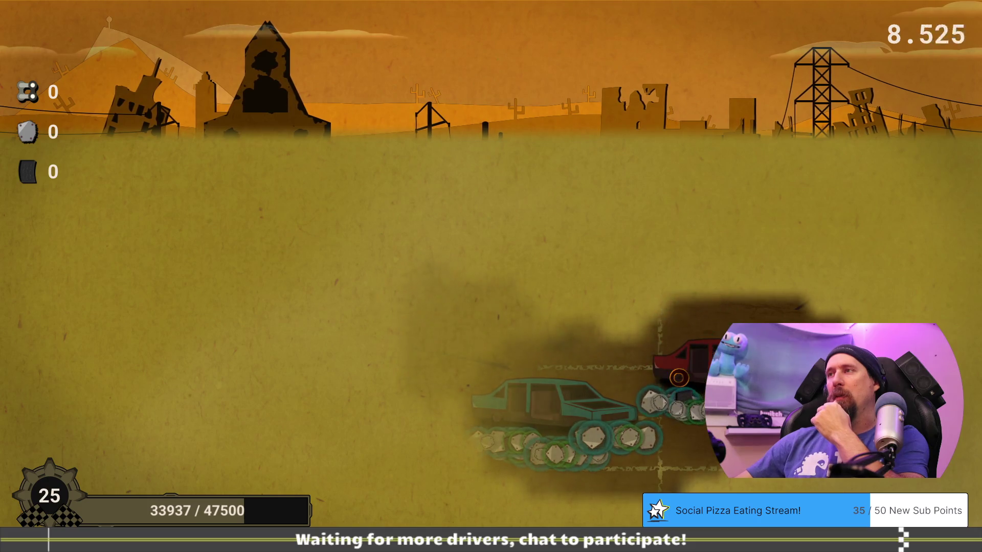
{"action": "mouse_move", "coordinate": [662, 406]}
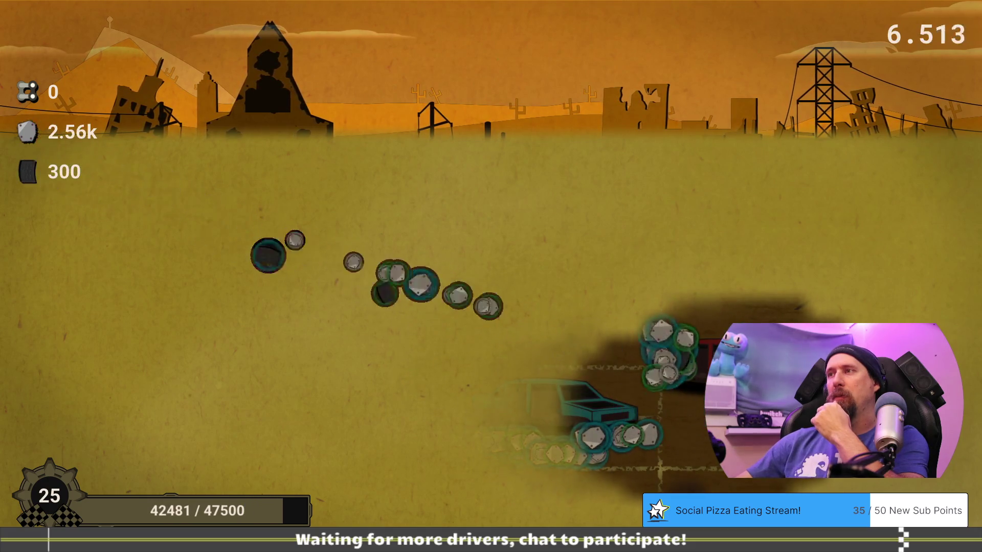
{"action": "mouse_move", "coordinate": [510, 456]}
{"action": "mouse_move", "coordinate": [615, 449]}
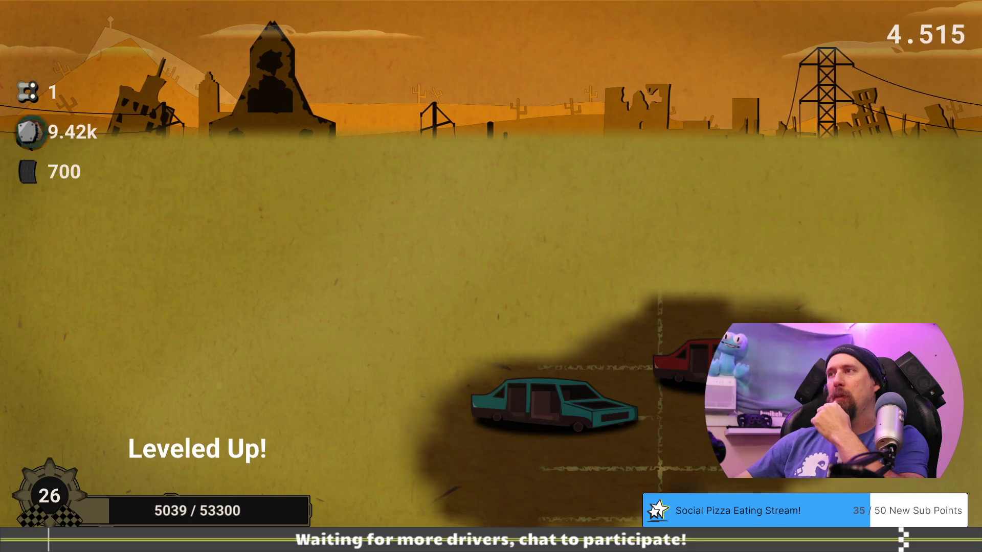
{"action": "mouse_move", "coordinate": [571, 335]}
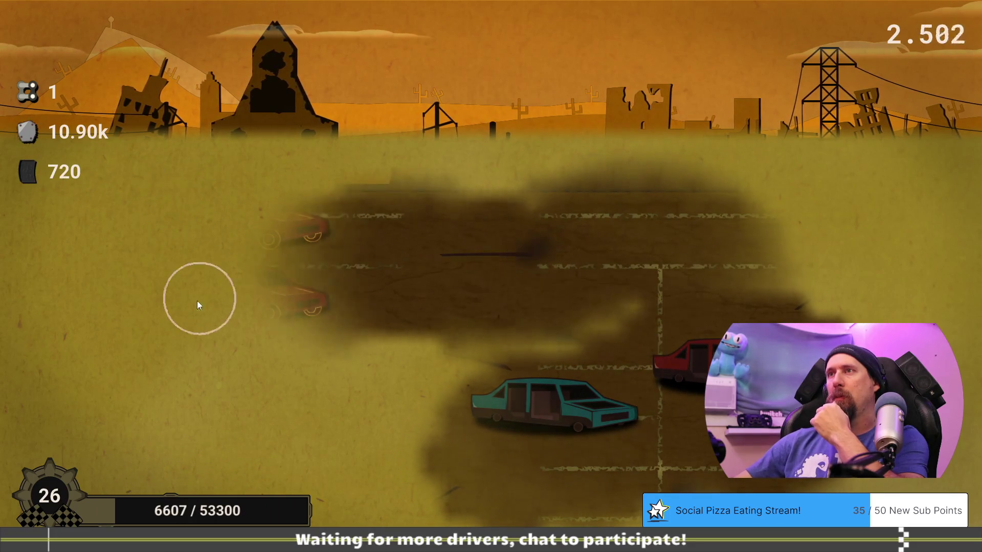
{"action": "mouse_move", "coordinate": [228, 264]}
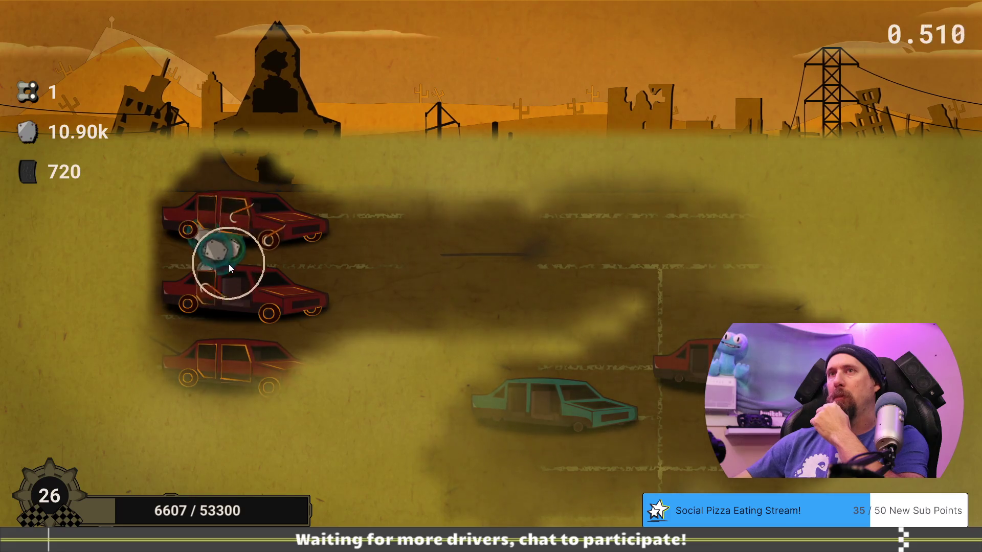
{"action": "mouse_move", "coordinate": [206, 332]}
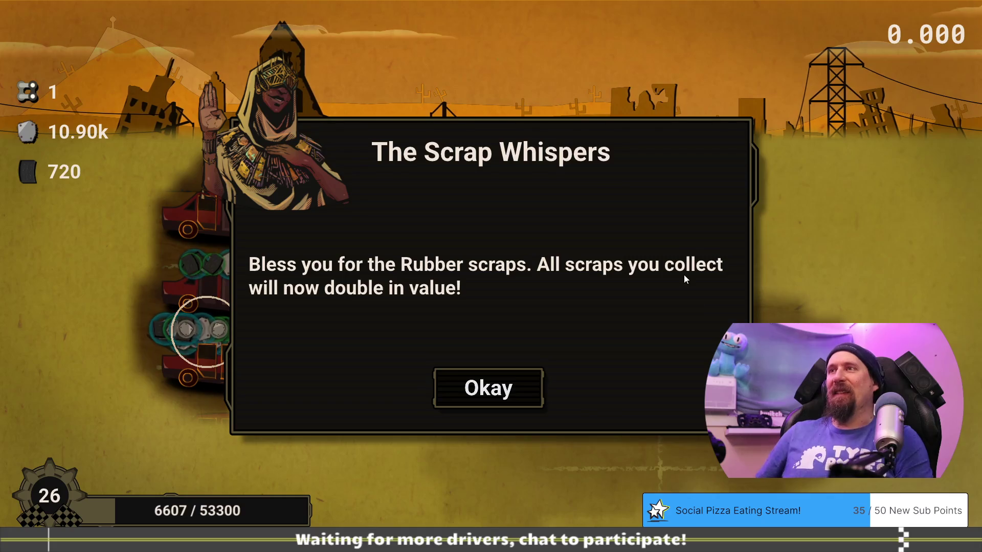
{"action": "left_click", "coordinate": [464, 378]}
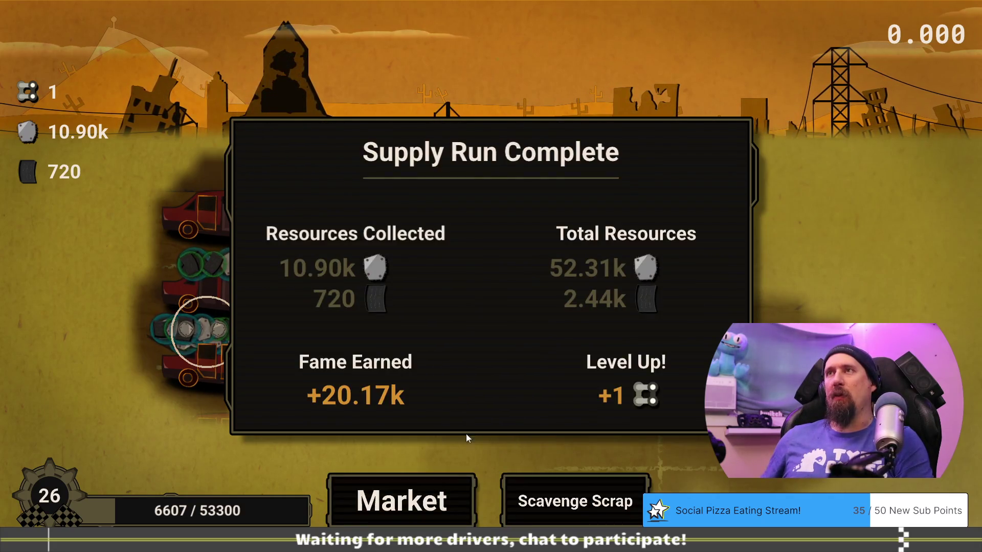
Leave the run summary for the upgrade tree and go to the Workshop.
{"action": "left_click", "coordinate": [431, 496]}
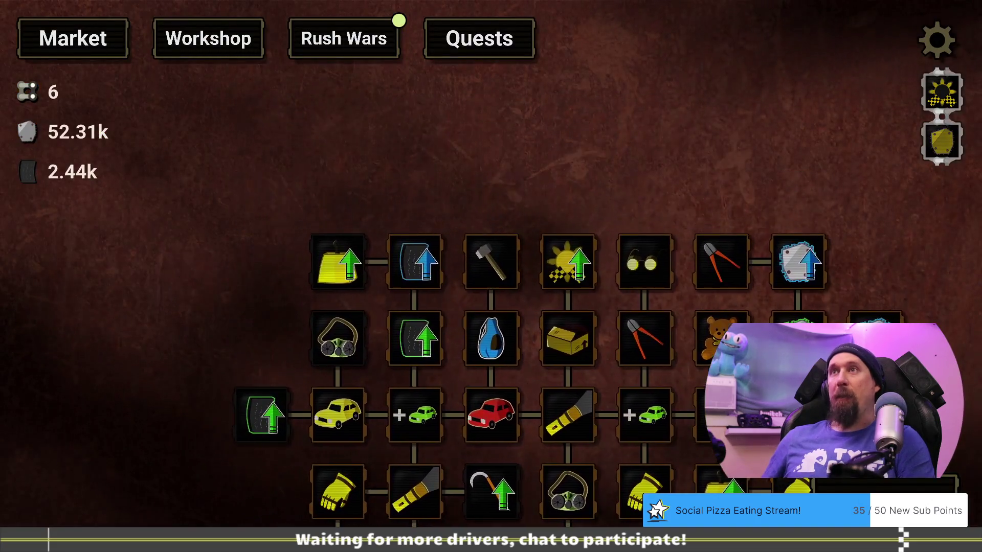
{"action": "left_click_drag", "start_coordinate": [432, 496], "coordinate": [384, 354]}
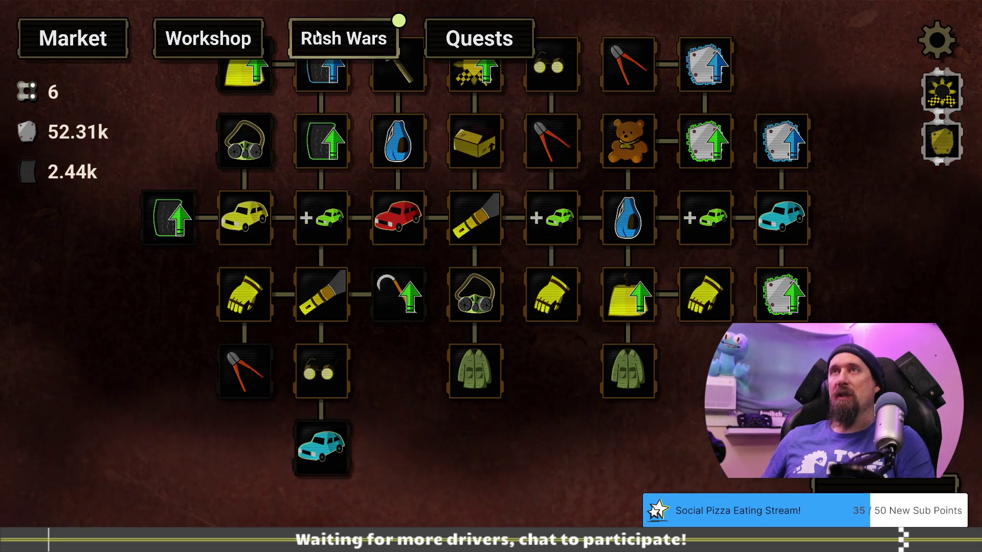
{"action": "left_click", "coordinate": [240, 35]}
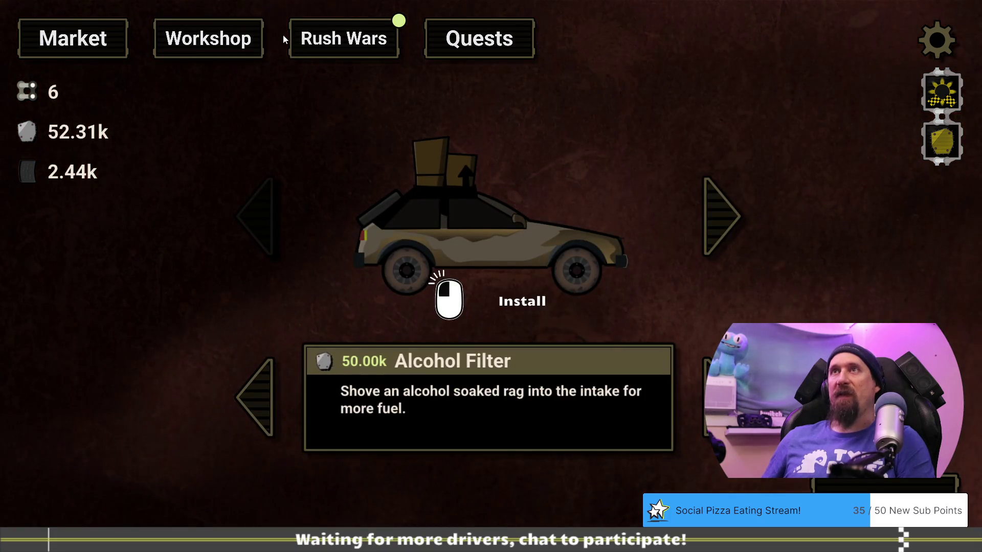
Install the Alcohol Filter and enter the Disciple Simon challenge.
{"action": "left_click_drag", "start_coordinate": [404, 241], "coordinate": [404, 240]}
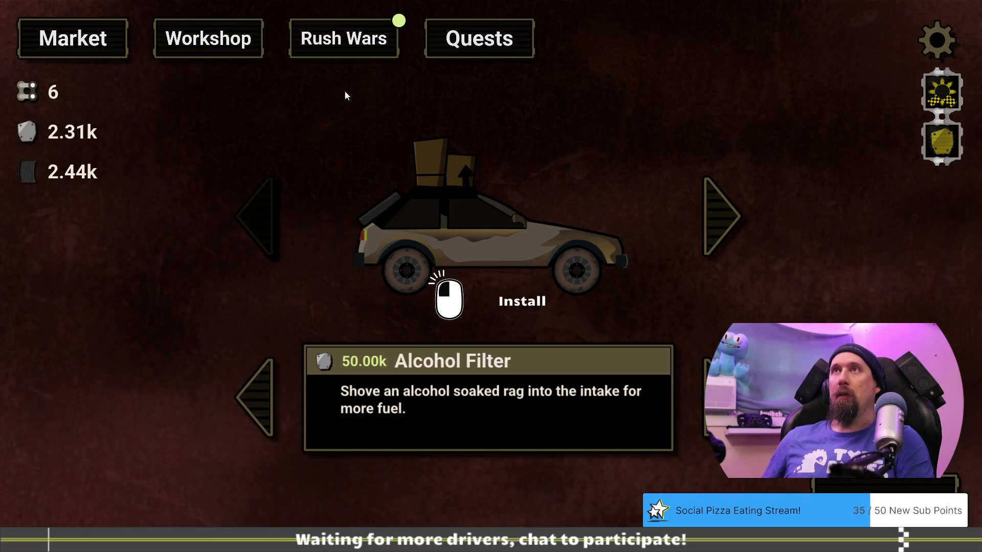
{"action": "left_click", "coordinate": [344, 38]}
{"action": "left_click", "coordinate": [471, 402]}
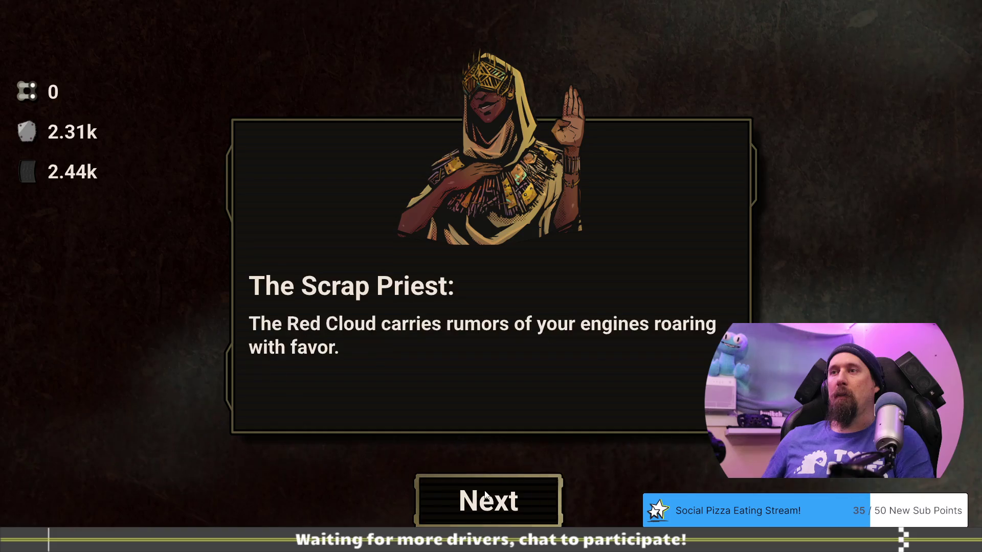
{"action": "left_click", "coordinate": [481, 404]}
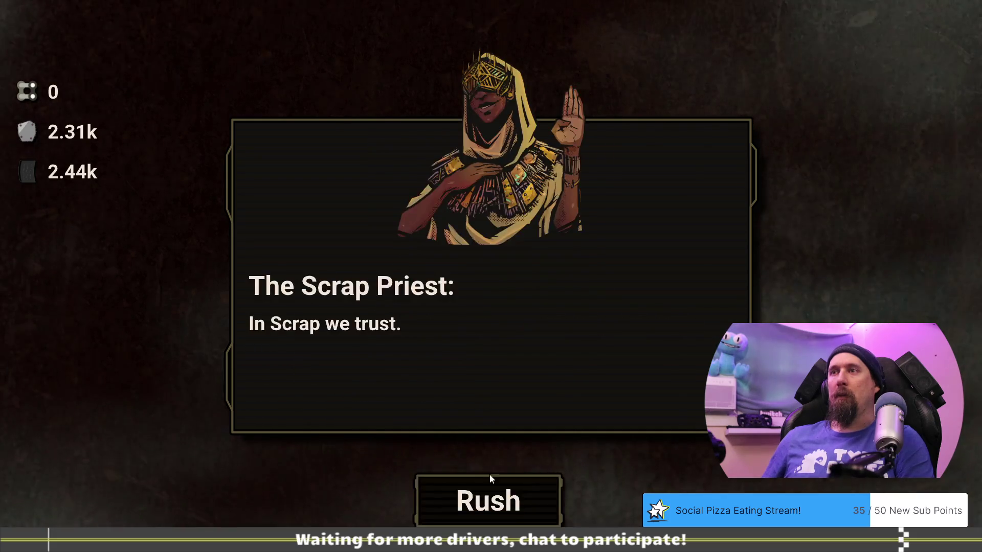
Win the race against Disciple Simon, 16.543 to 16.945, and claim the extra Chain Link.
{"action": "left_click", "coordinate": [493, 506]}
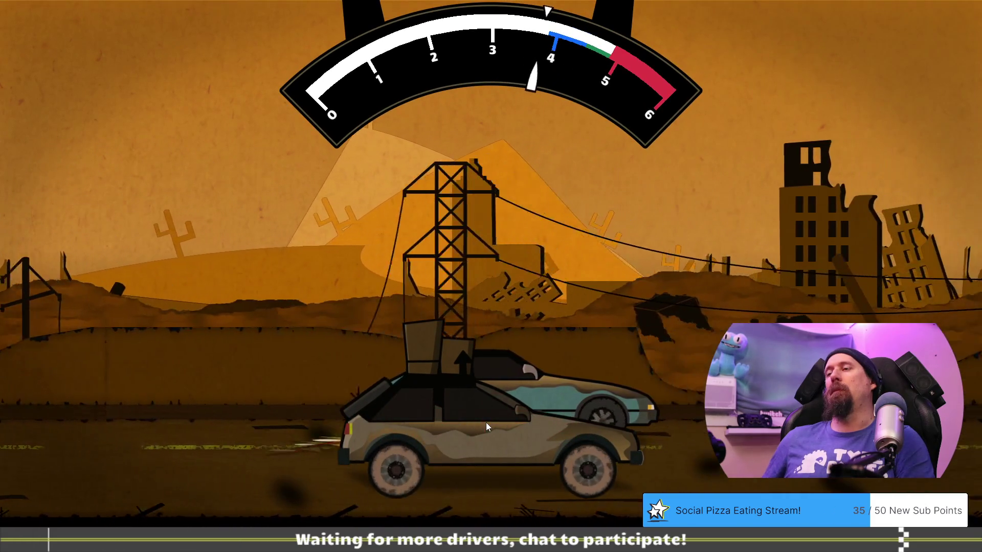
{"action": "left_click", "coordinate": [486, 422]}
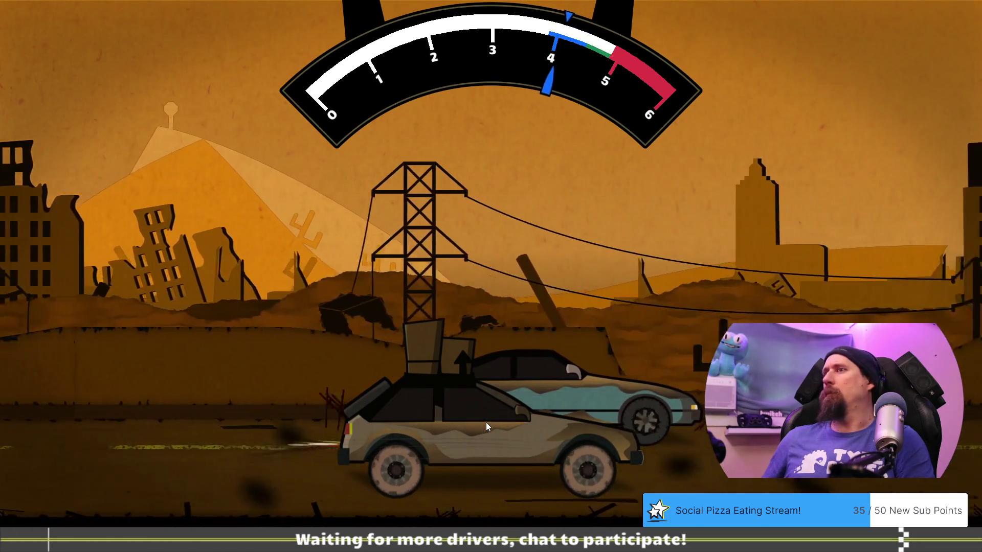
{"action": "left_click", "coordinate": [486, 422]}
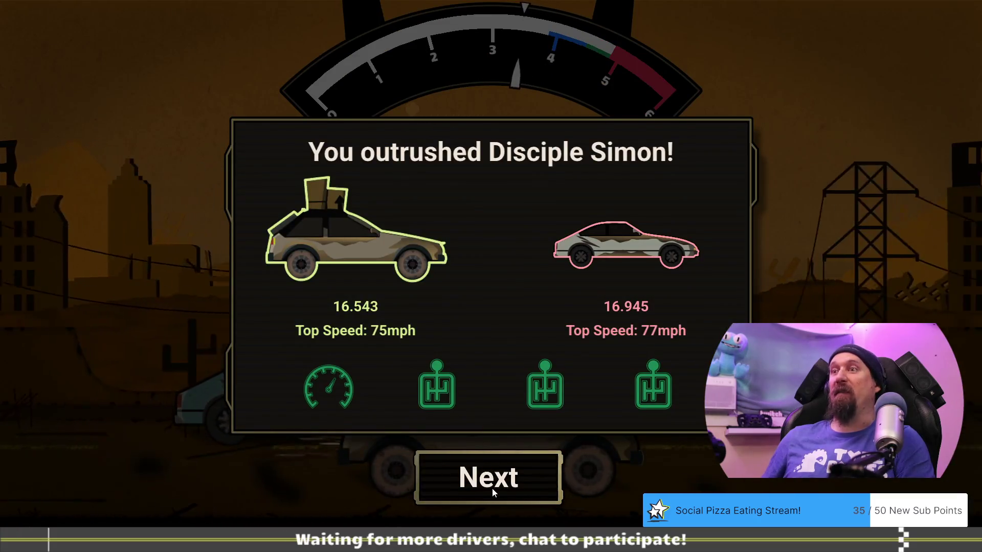
{"action": "left_click", "coordinate": [492, 490]}
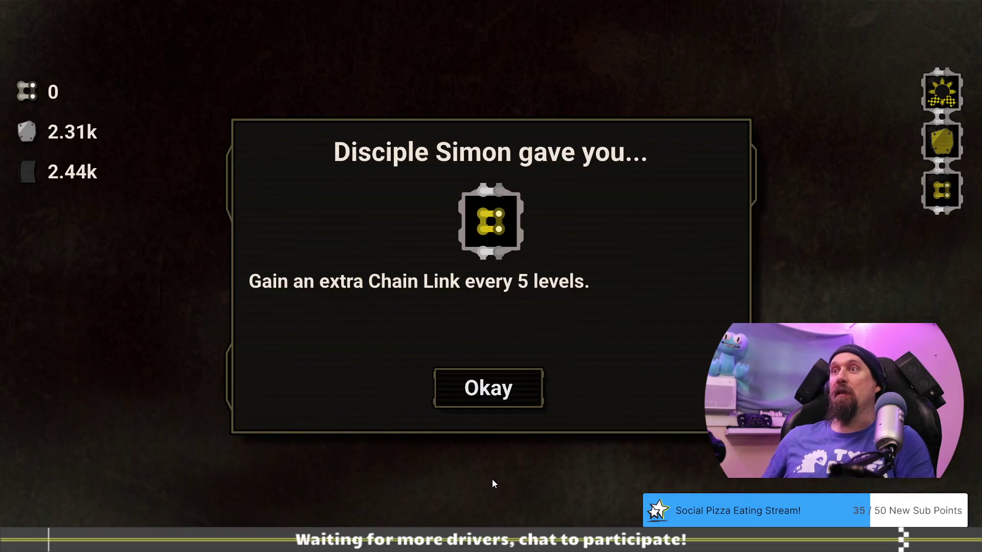
{"action": "left_click", "coordinate": [500, 408]}
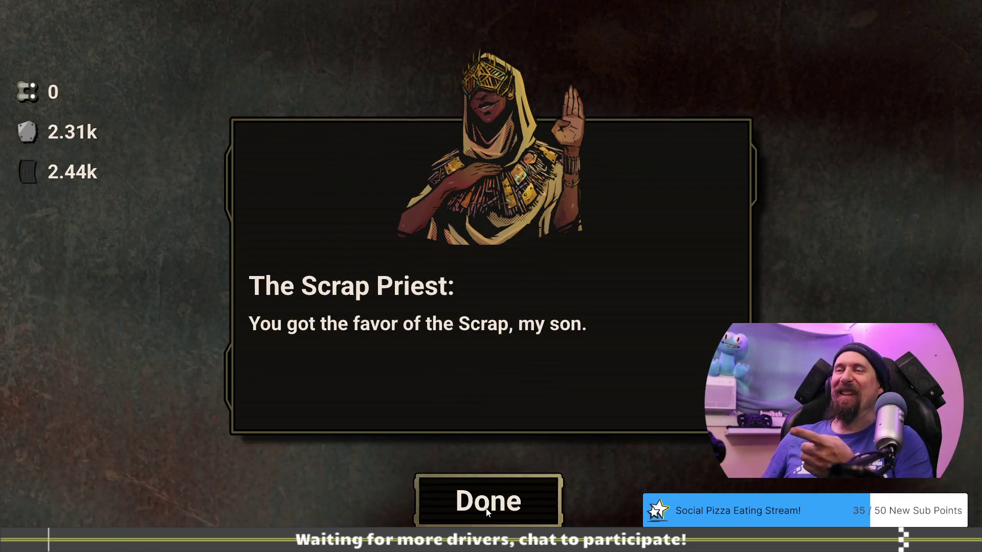
{"action": "left_click", "coordinate": [487, 511]}
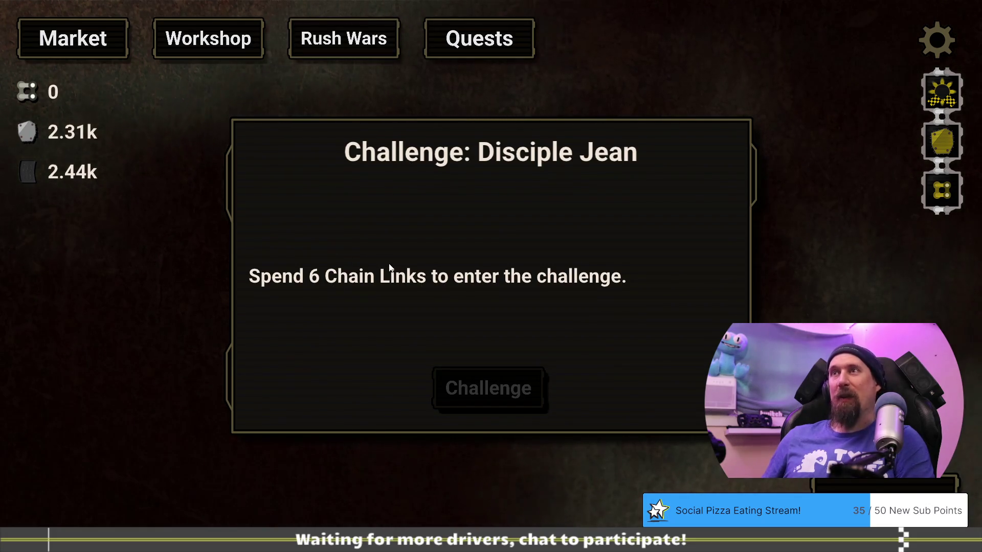
Break parts off the yellow and red wrecks and sweep up the scrap until the timer ends.
{"action": "left_click", "coordinate": [120, 49]}
{"action": "mouse_move", "coordinate": [578, 431]}
{"action": "left_mouse_down"}
{"action": "mouse_move", "coordinate": [503, 393]}
{"action": "mouse_move", "coordinate": [526, 411]}
{"action": "left_mouse_up"}
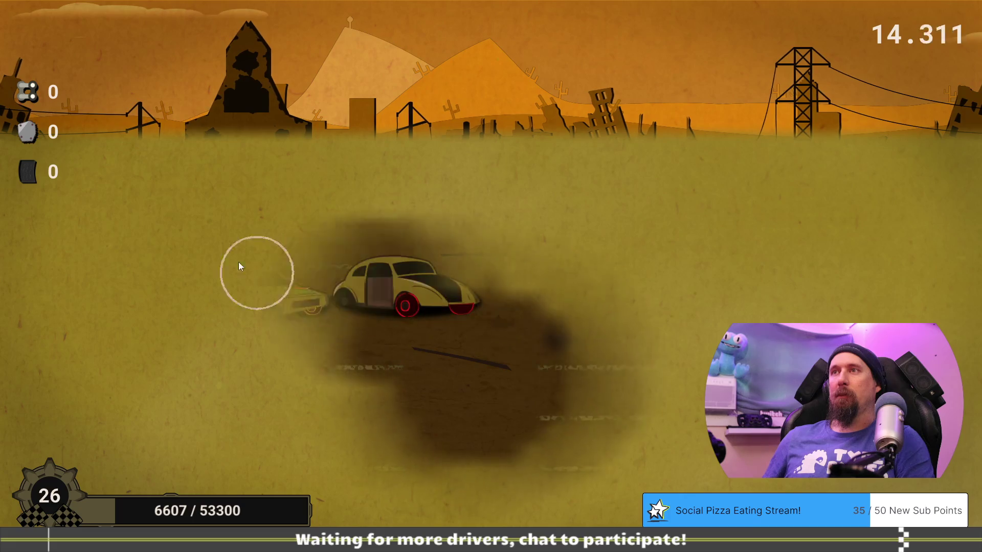
{"action": "left_click", "coordinate": [283, 302]}
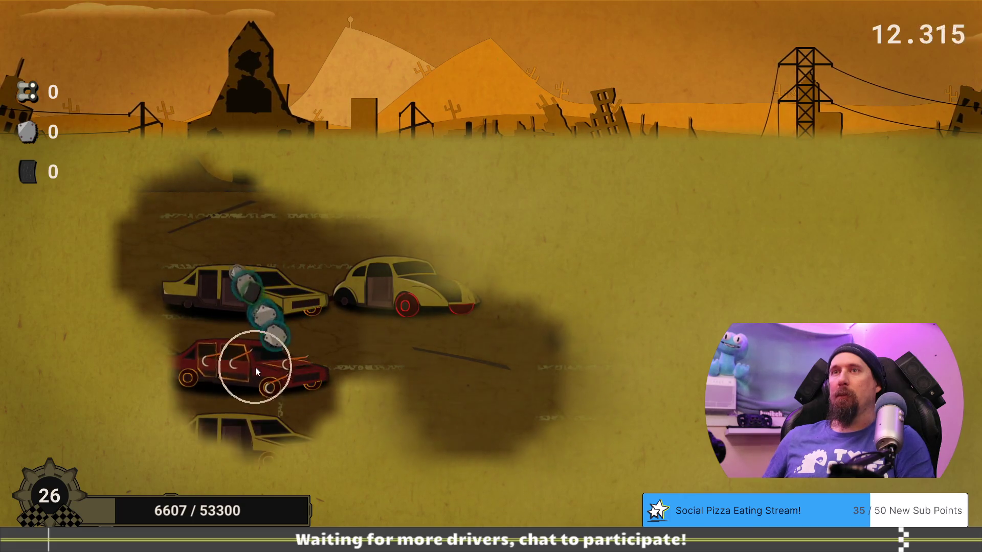
{"action": "left_click", "coordinate": [237, 370]}
{"action": "left_click", "coordinate": [235, 371]}
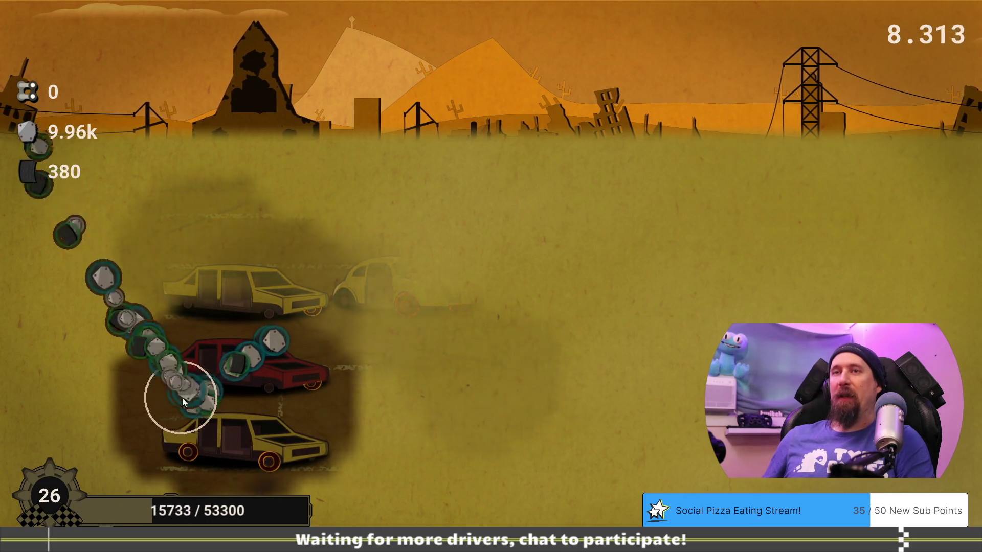
{"action": "left_click", "coordinate": [245, 364]}
{"action": "left_click", "coordinate": [331, 302]}
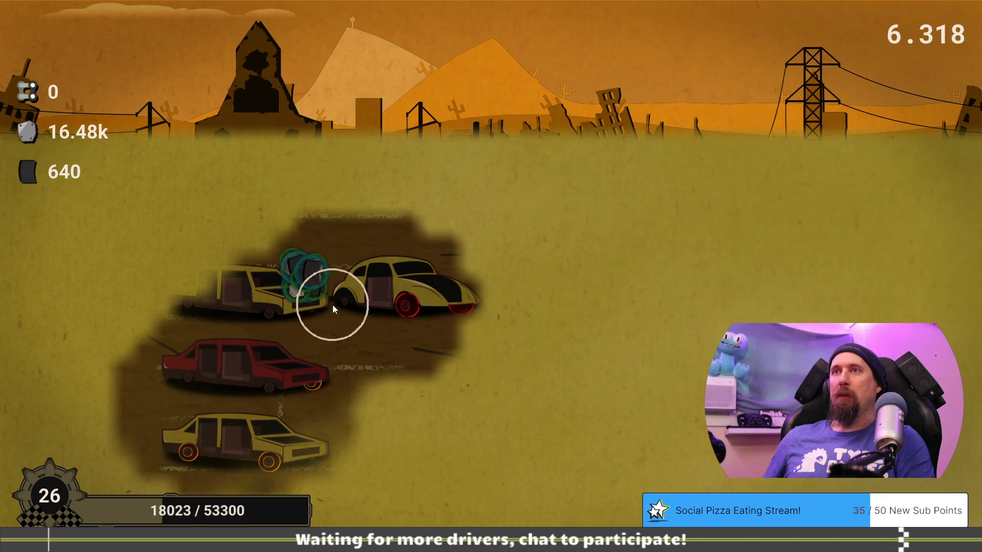
{"action": "left_click", "coordinate": [296, 422]}
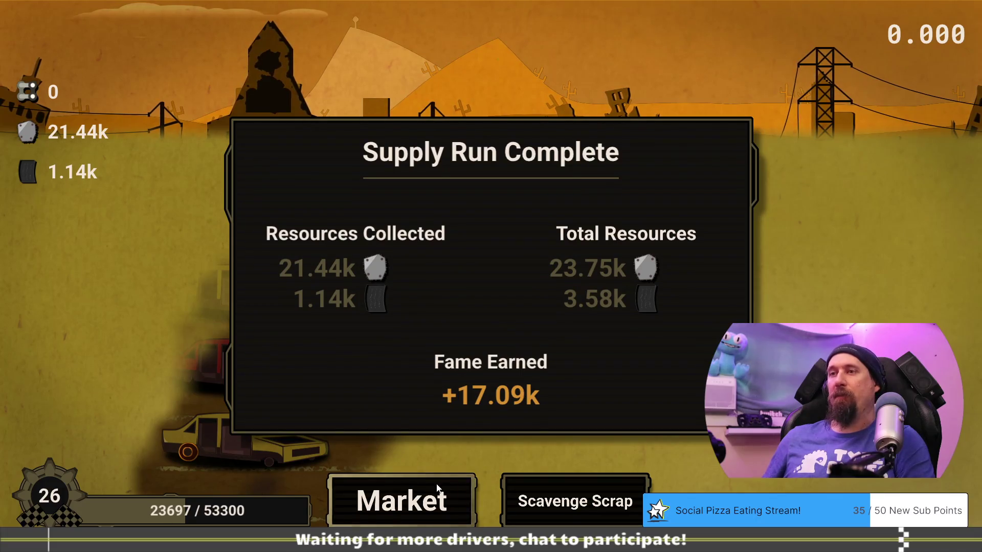
Check the Fine Rubber and Fine Bead-Ale upgrade costs on the Workshop tree.
{"action": "left_click", "coordinate": [450, 493]}
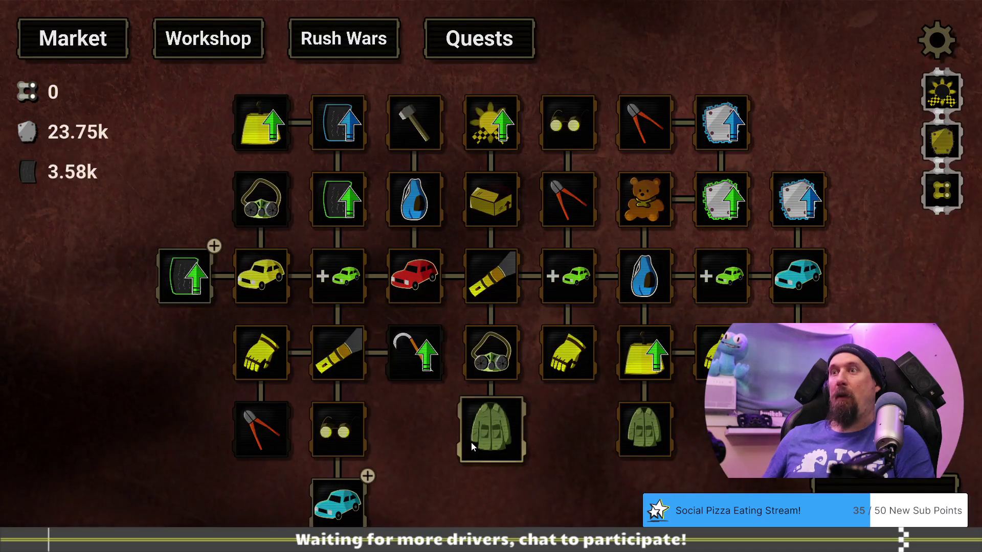
{"action": "left_click_drag", "start_coordinate": [424, 427], "coordinate": [413, 438]}
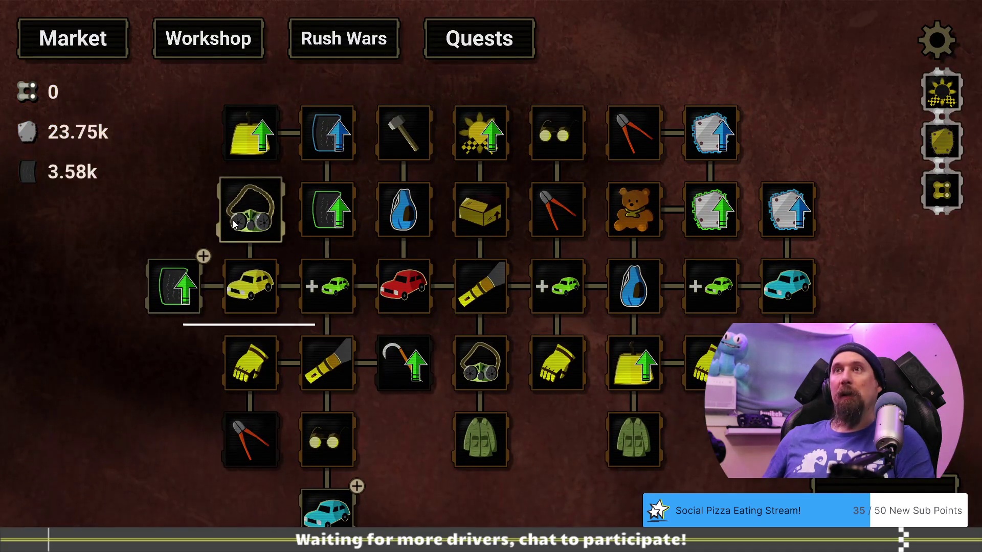
{"action": "mouse_move", "coordinate": [195, 284]}
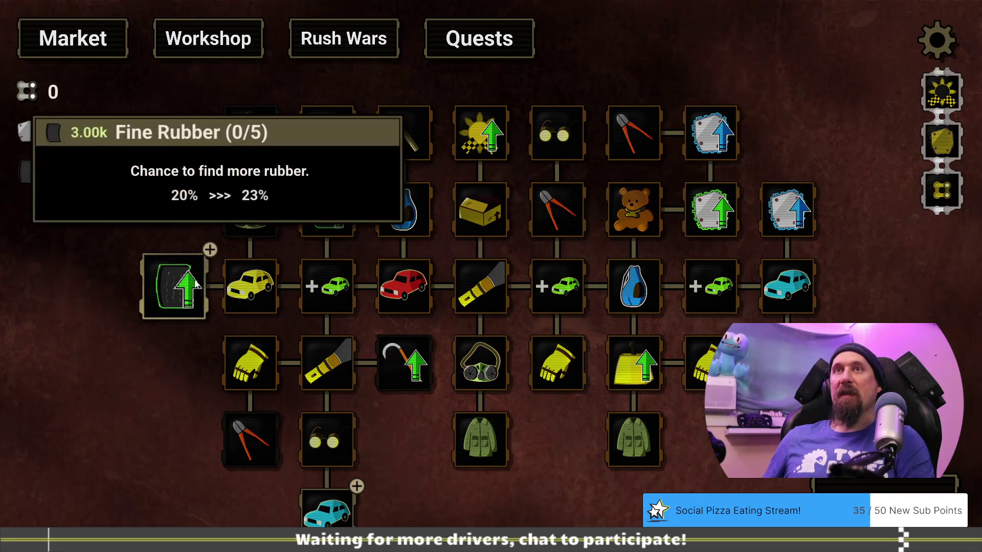
{"action": "mouse_move", "coordinate": [189, 372]}
{"action": "left_mouse_down"}
{"action": "mouse_move", "coordinate": [241, 314]}
{"action": "mouse_move", "coordinate": [228, 197]}
{"action": "mouse_move", "coordinate": [249, 269]}
{"action": "left_mouse_up"}
{"action": "mouse_move", "coordinate": [399, 434]}
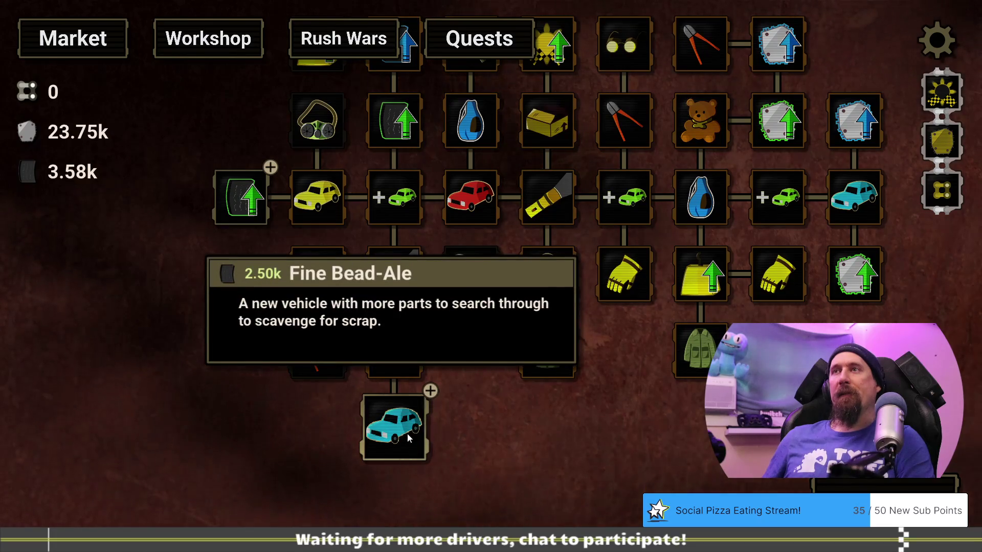
{"action": "left_click_drag", "start_coordinate": [482, 447], "coordinate": [500, 471]}
{"action": "mouse_move", "coordinate": [264, 228]}
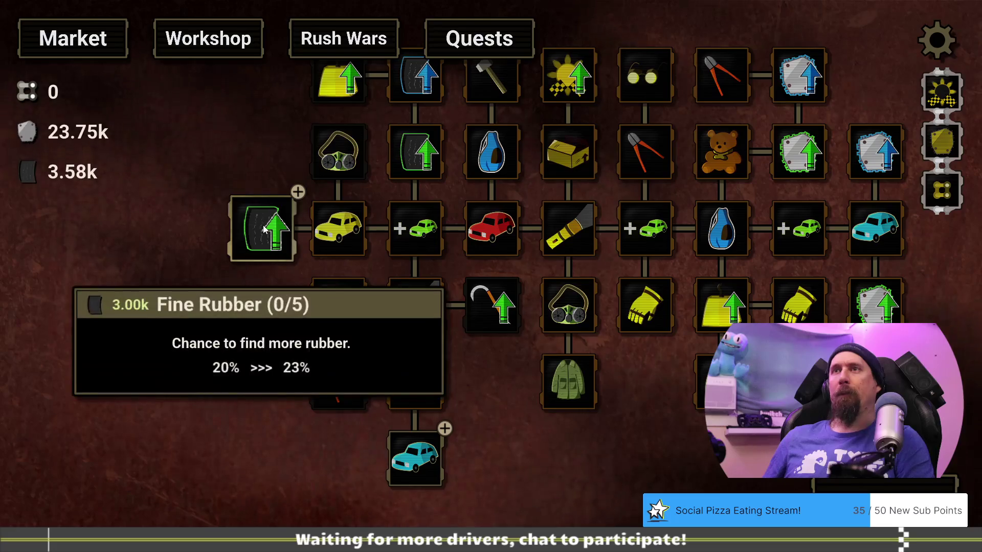
{"action": "mouse_move", "coordinate": [415, 445]}
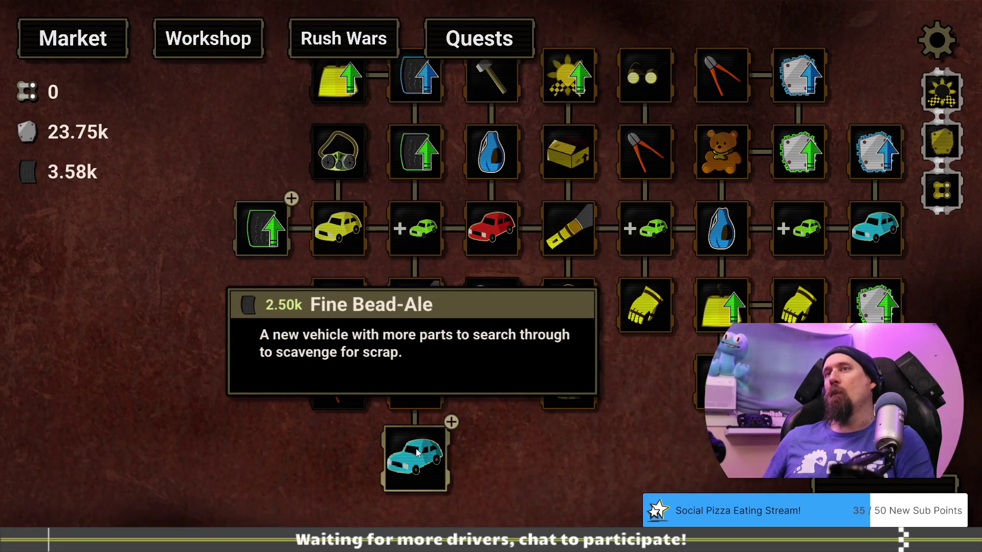
{"action": "mouse_move", "coordinate": [249, 207]}
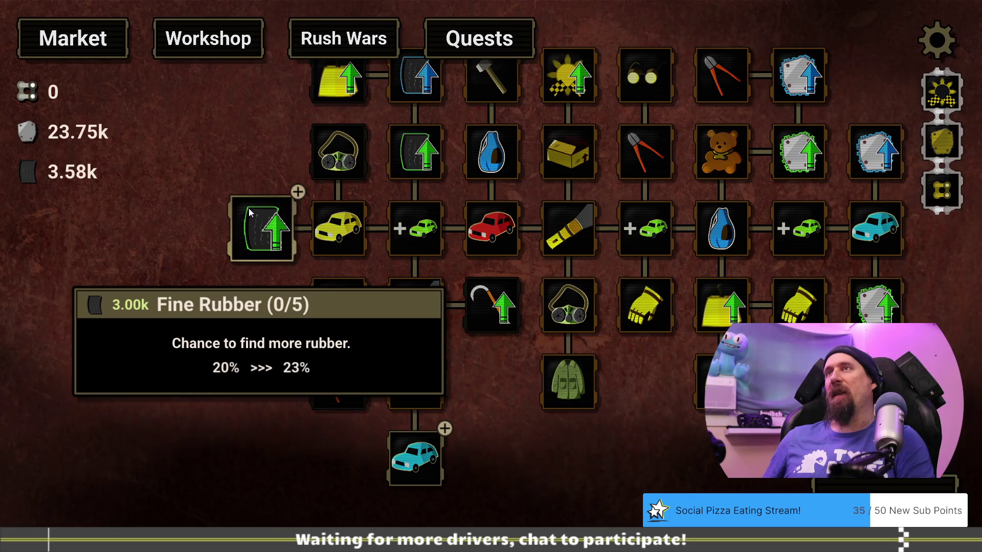
{"action": "left_click_drag", "start_coordinate": [229, 168], "coordinate": [252, 211]}
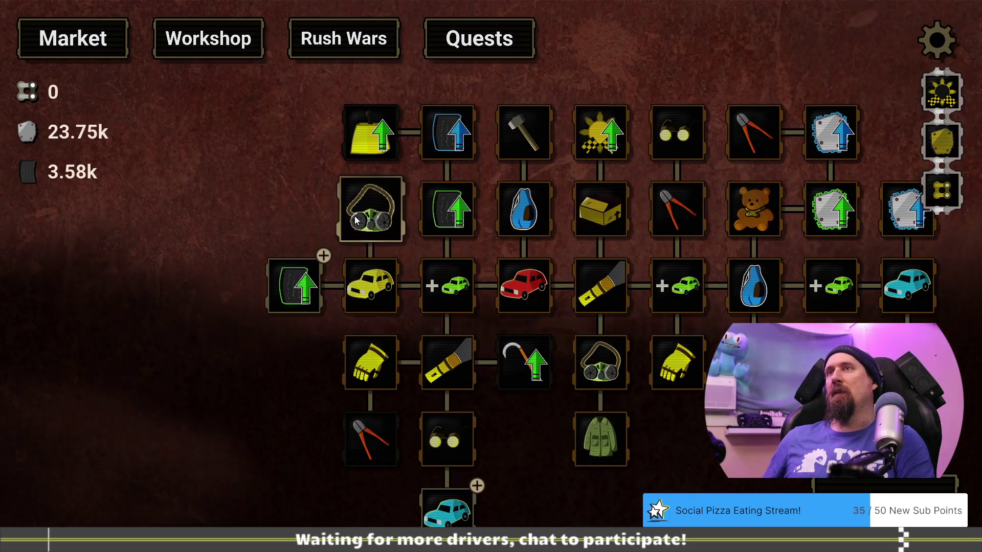
{"action": "mouse_move", "coordinate": [372, 221]}
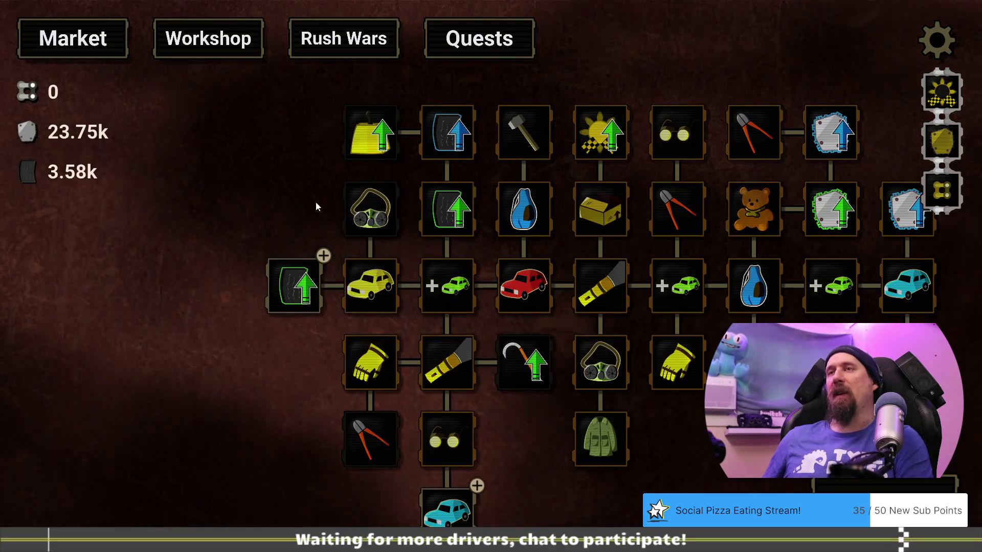
Enter editor mode and drag the Mechanic Goggle tile lower in the tree.
{"action": "key", "text": "grave"}
{"action": "type", "text": "ditor"}
{"action": "key", "text": "Return"}
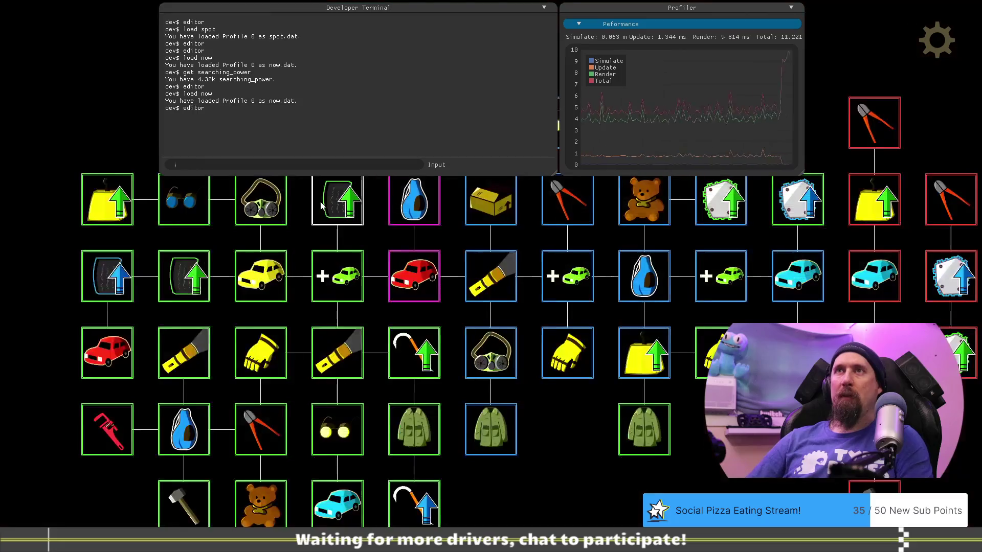
{"action": "key", "text": "grave"}
{"action": "left_click", "coordinate": [194, 204]}
{"action": "mouse_move", "coordinate": [194, 201]}
{"action": "left_mouse_down"}
{"action": "mouse_move", "coordinate": [271, 202]}
{"action": "mouse_move", "coordinate": [470, 409]}
{"action": "mouse_move", "coordinate": [327, 287]}
{"action": "left_mouse_up"}
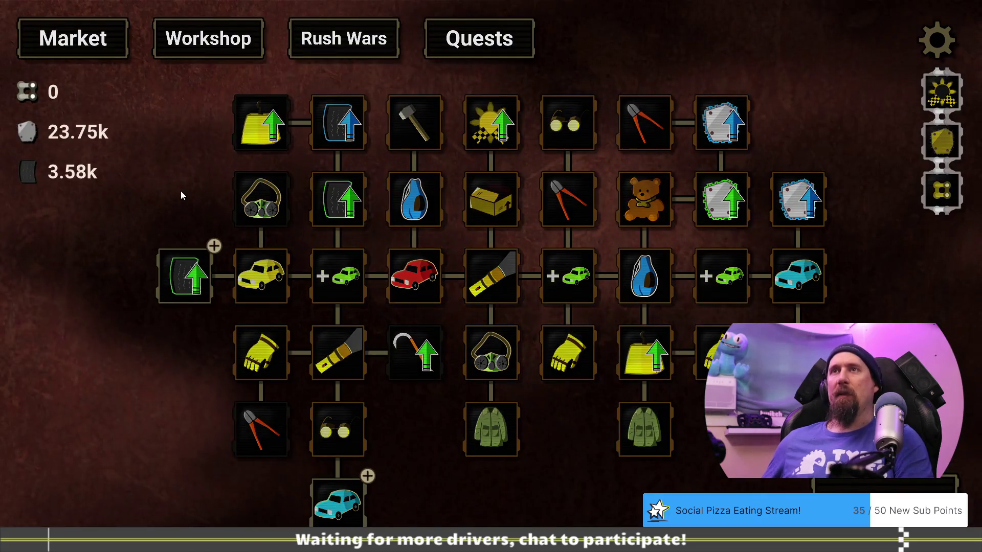
{"action": "mouse_move", "coordinate": [264, 199]}
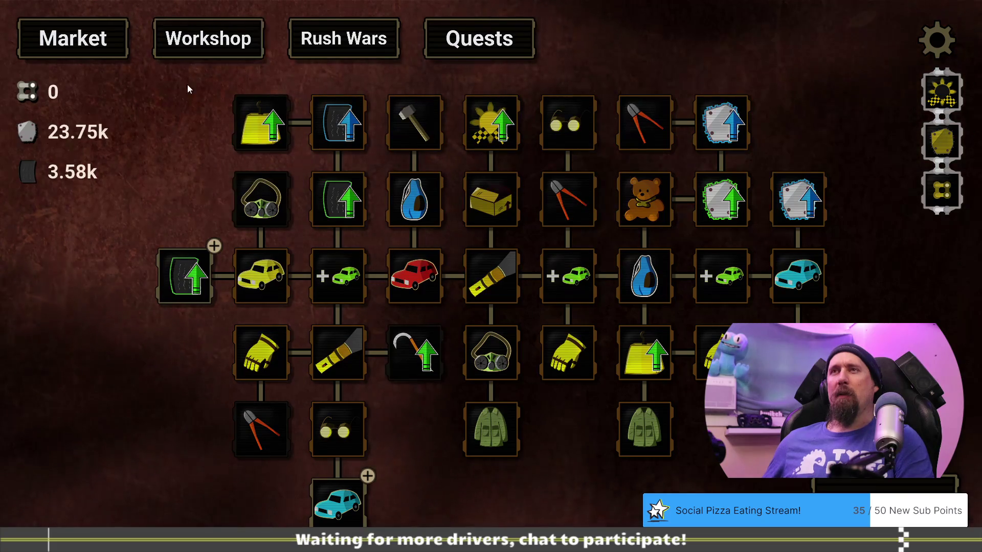
{"action": "key", "text": "grave"}
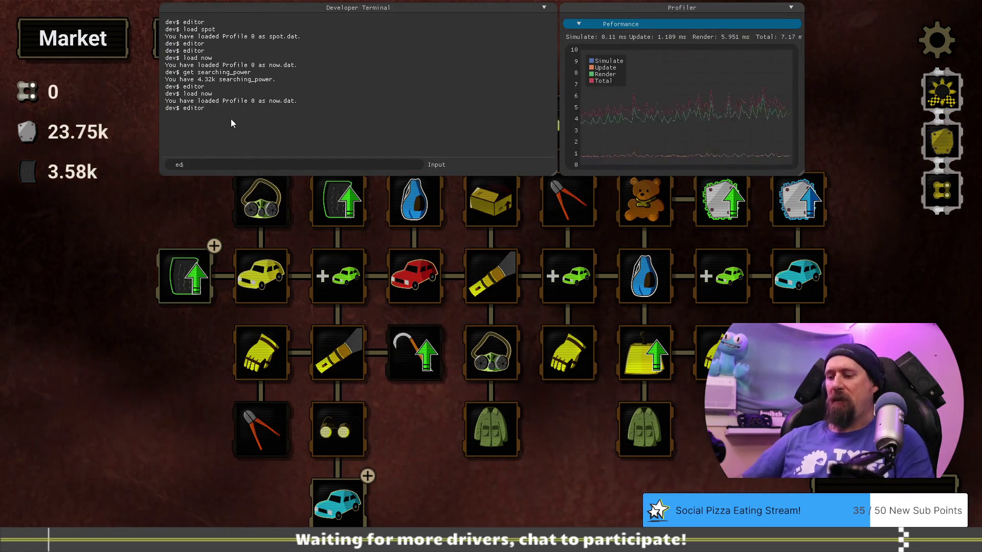
Open the Upgrade Editor and inspect Mechanic Goggle, Helmet/Mask, then Fine Rubber (3000 rubber, 5 levels, +0.03).
{"action": "type", "text": "editor"}
{"action": "key", "text": "Return"}
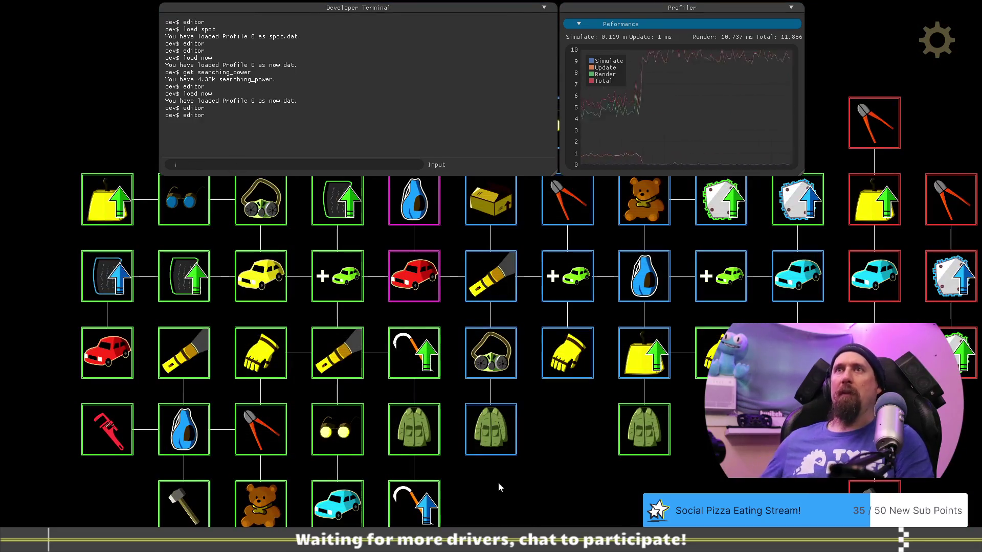
{"action": "left_click_drag", "start_coordinate": [565, 480], "coordinate": [823, 500]}
{"action": "left_click", "coordinate": [440, 221]}
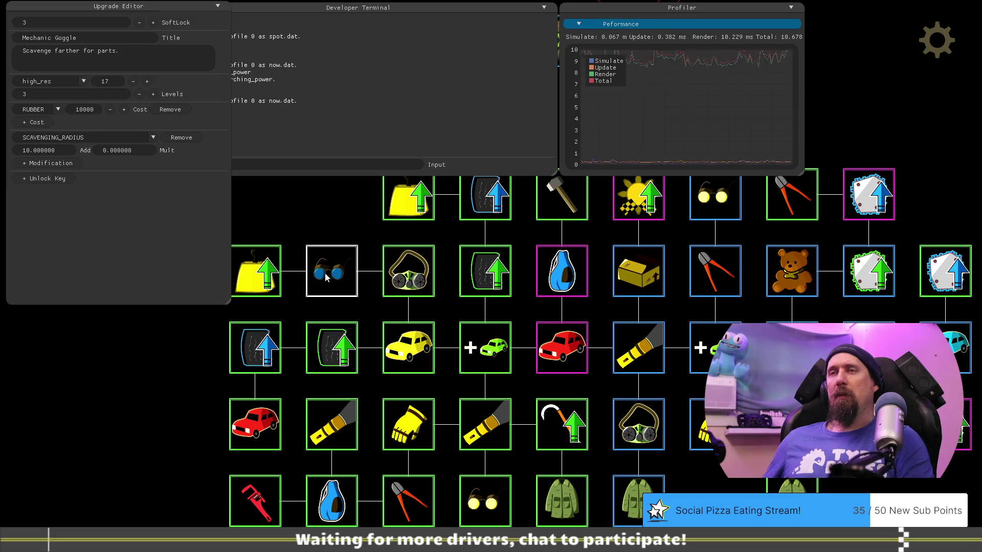
{"action": "left_click", "coordinate": [407, 271]}
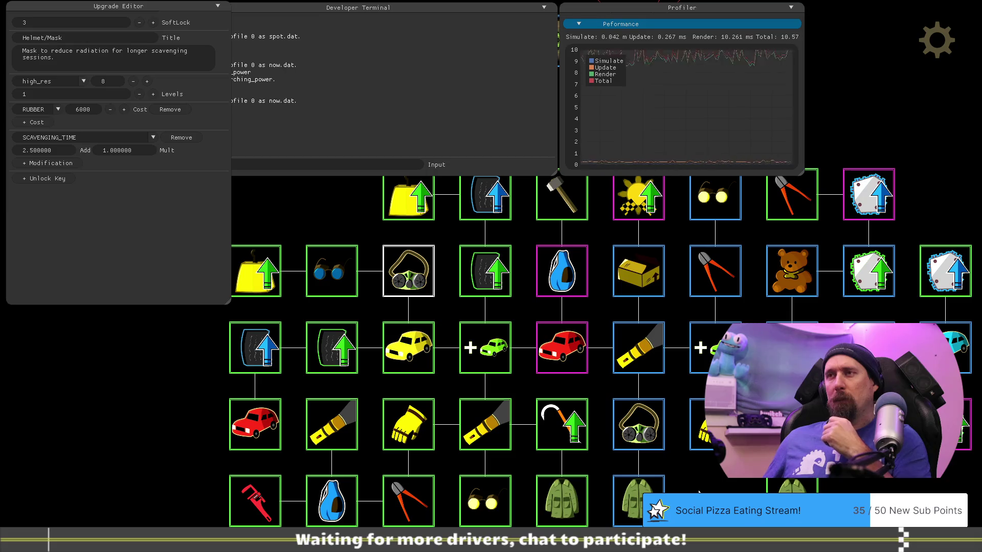
{"action": "left_click_drag", "start_coordinate": [698, 492], "coordinate": [705, 416]}
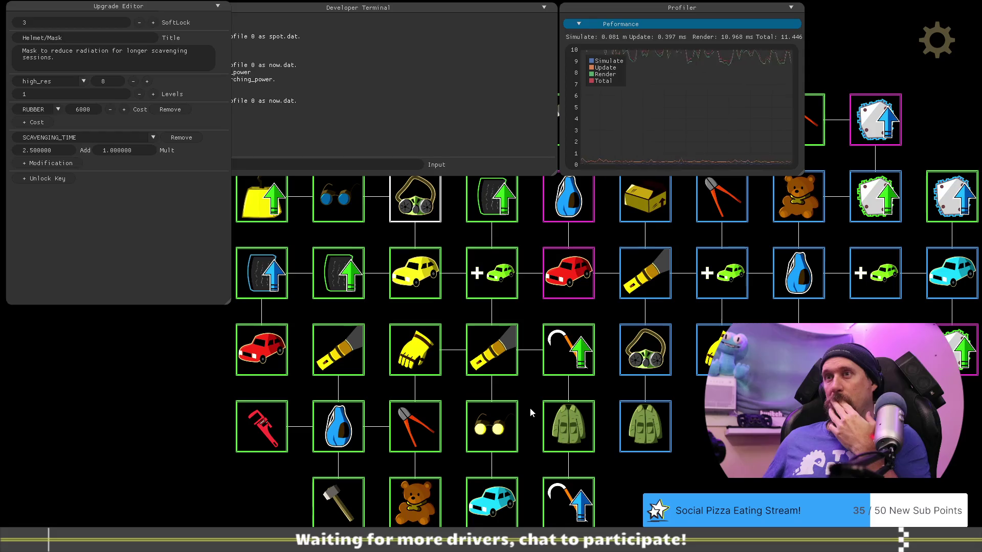
{"action": "left_click_drag", "start_coordinate": [530, 407], "coordinate": [537, 442]}
{"action": "left_click", "coordinate": [344, 237]}
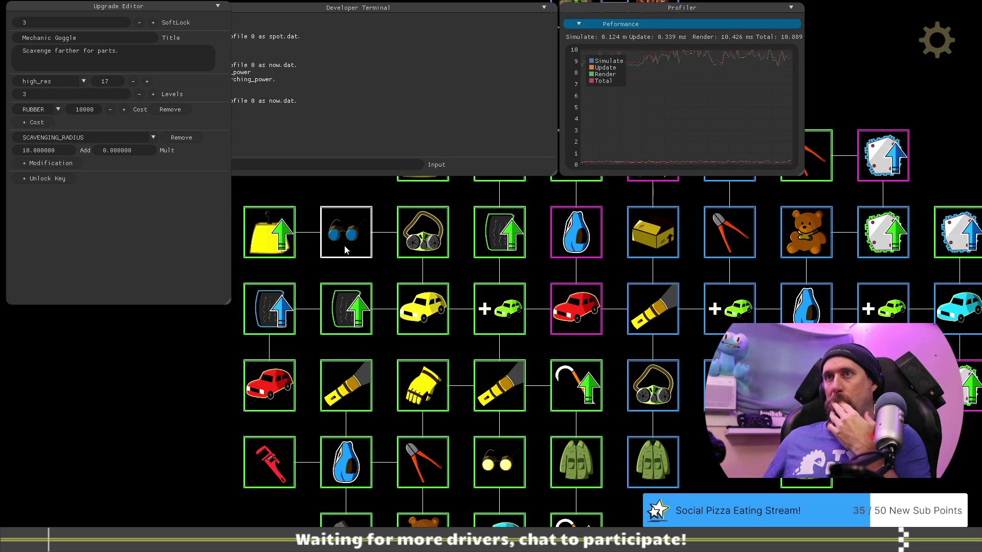
{"action": "left_click", "coordinate": [357, 309]}
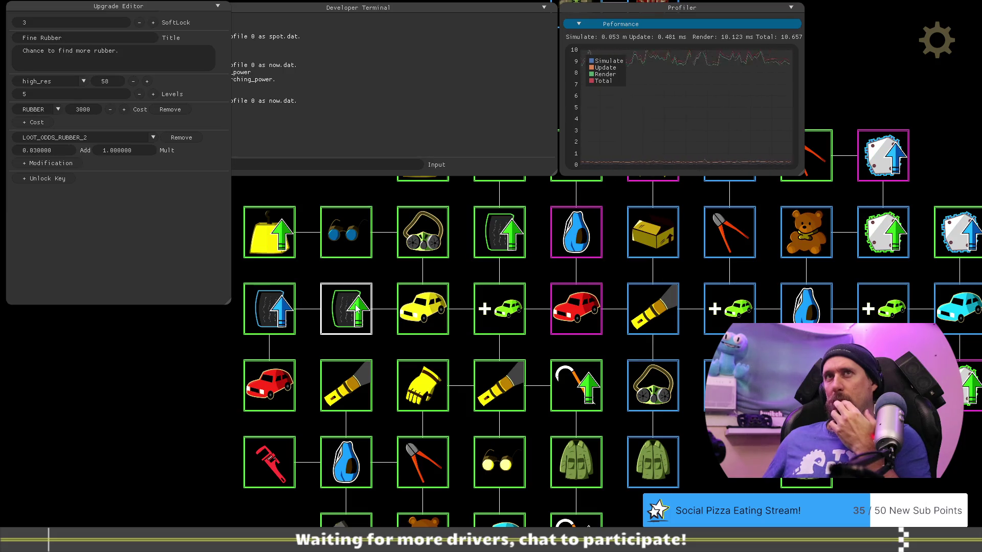
Review Mechanic Goggle, Helmet/Mask, Rusted Bead-Ale, Fine Rubber and Increase Value settings.
{"action": "left_click", "coordinate": [351, 240]}
{"action": "left_click", "coordinate": [425, 238]}
{"action": "left_click", "coordinate": [433, 302]}
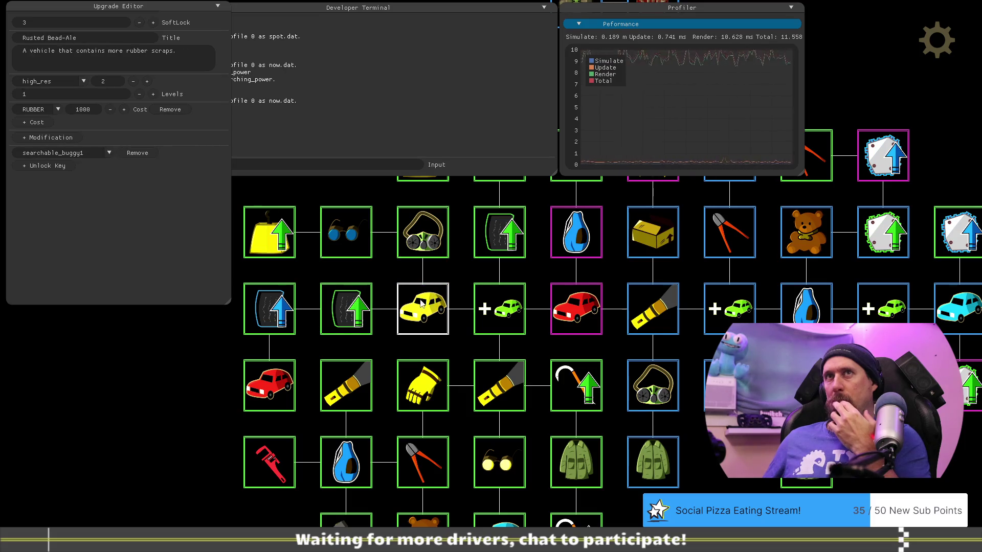
{"action": "left_click", "coordinate": [344, 309]}
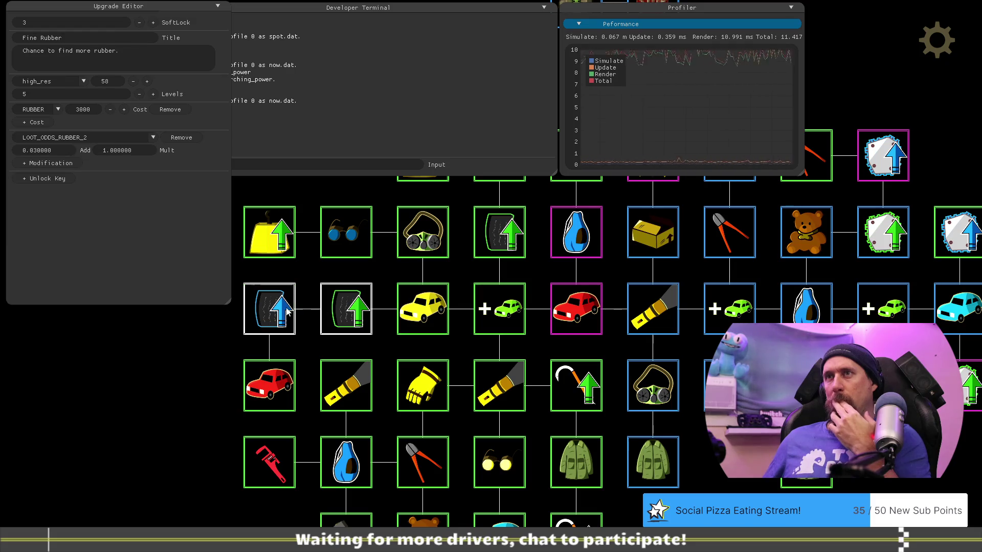
{"action": "left_click", "coordinate": [279, 240]}
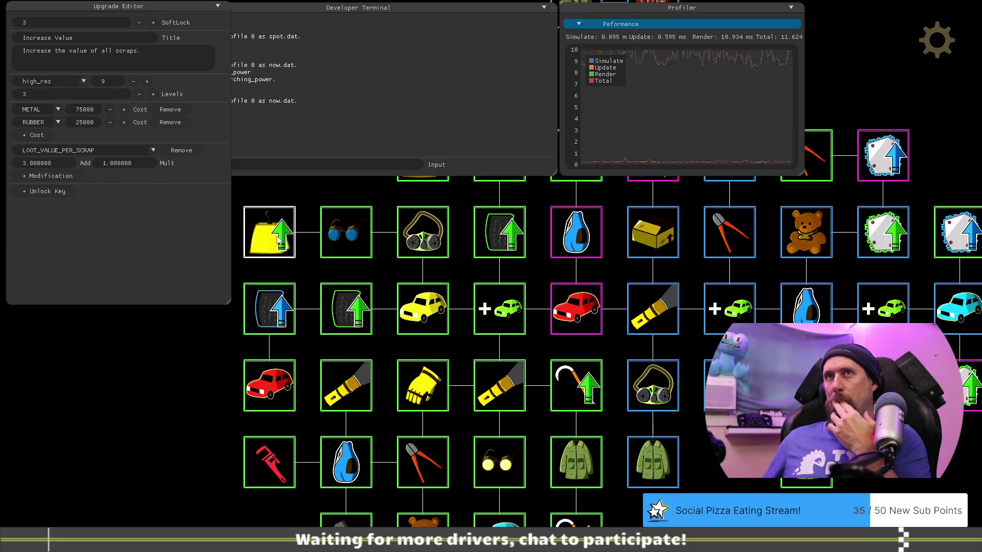
{"action": "left_click", "coordinate": [360, 236]}
Inspect the Flashlight and Bag upgrades, then exit the Upgrade Editor.
{"action": "mouse_move", "coordinate": [384, 271]}
{"action": "left_mouse_down"}
{"action": "mouse_move", "coordinate": [388, 191]}
{"action": "mouse_move", "coordinate": [445, 294]}
{"action": "left_mouse_up"}
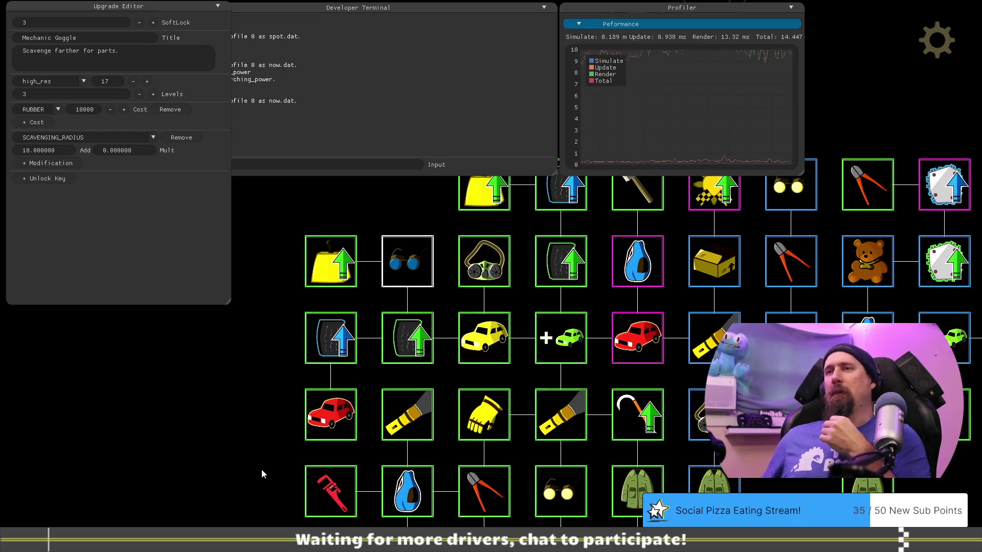
{"action": "left_click_drag", "start_coordinate": [262, 469], "coordinate": [296, 391]}
{"action": "left_click", "coordinate": [387, 367]}
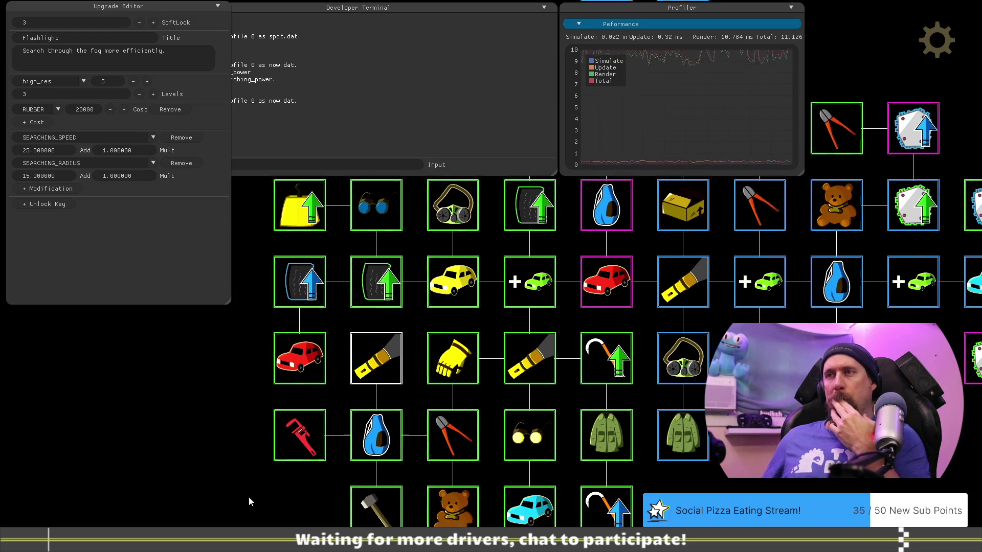
{"action": "left_click_drag", "start_coordinate": [248, 496], "coordinate": [246, 464]}
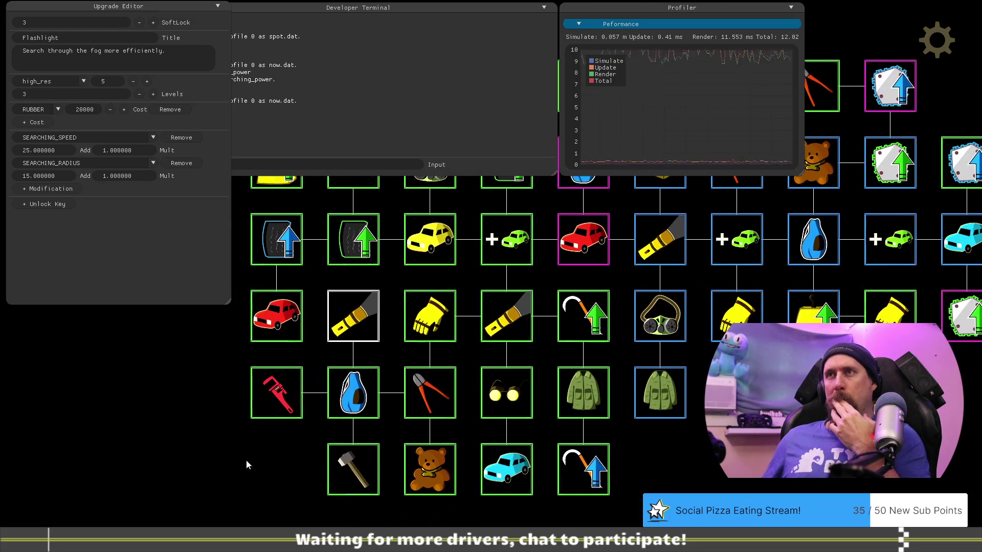
{"action": "left_click", "coordinate": [360, 397]}
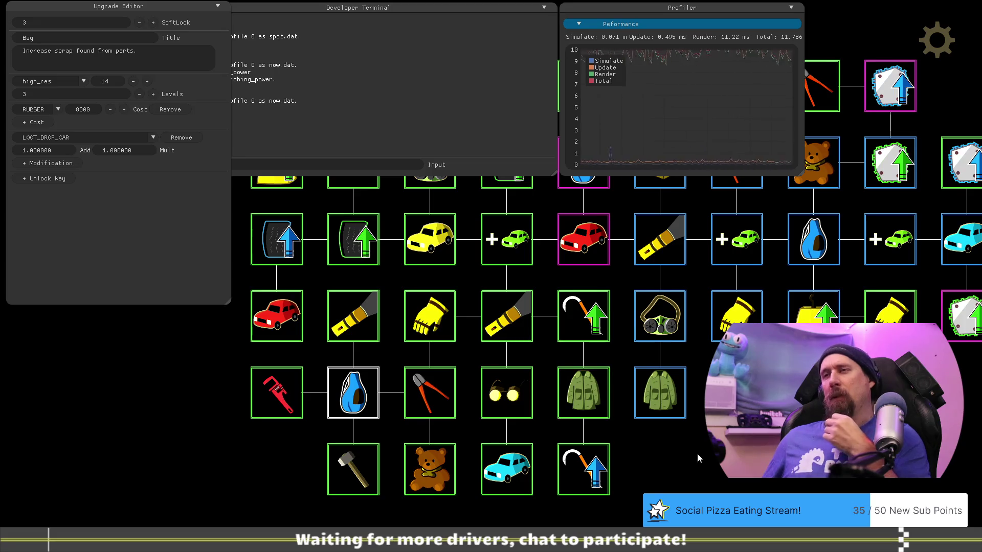
{"action": "left_click_drag", "start_coordinate": [697, 454], "coordinate": [675, 452]}
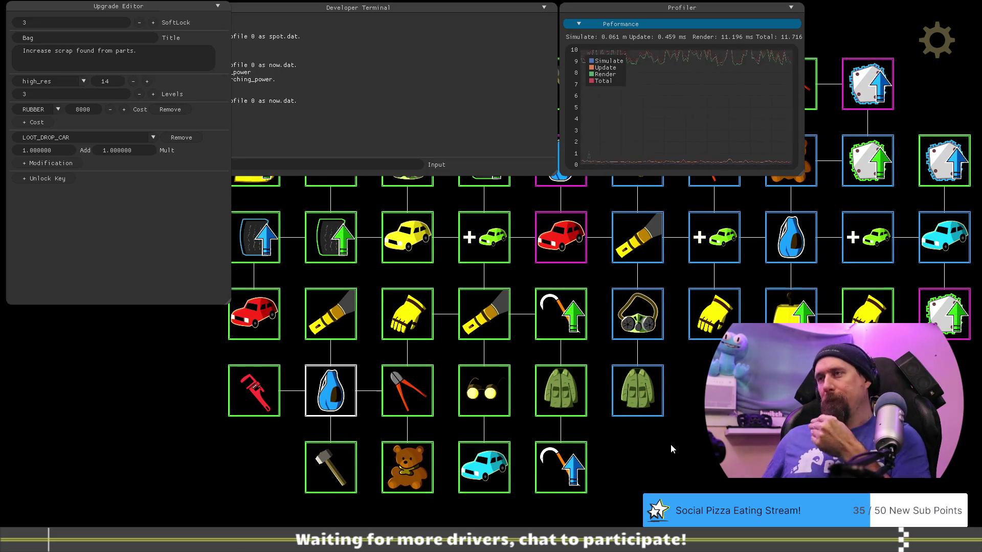
{"action": "key", "text": "Escape"}
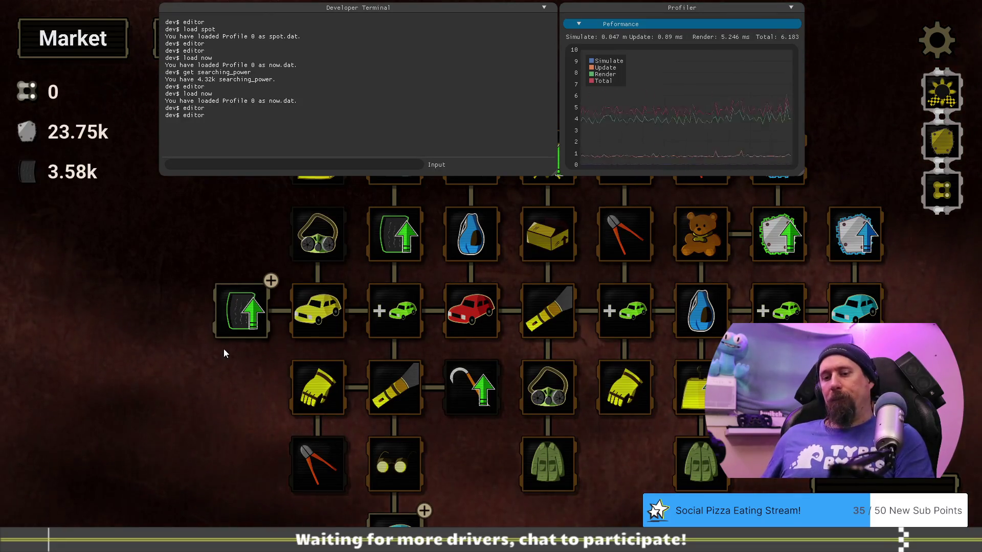
Load Profile 1 from the main menu and buy Fine Rubber level 1, dropping rubber to 580.
{"action": "key", "text": "Escape"}
{"action": "key", "text": "grave"}
{"action": "left_click", "coordinate": [305, 373]}
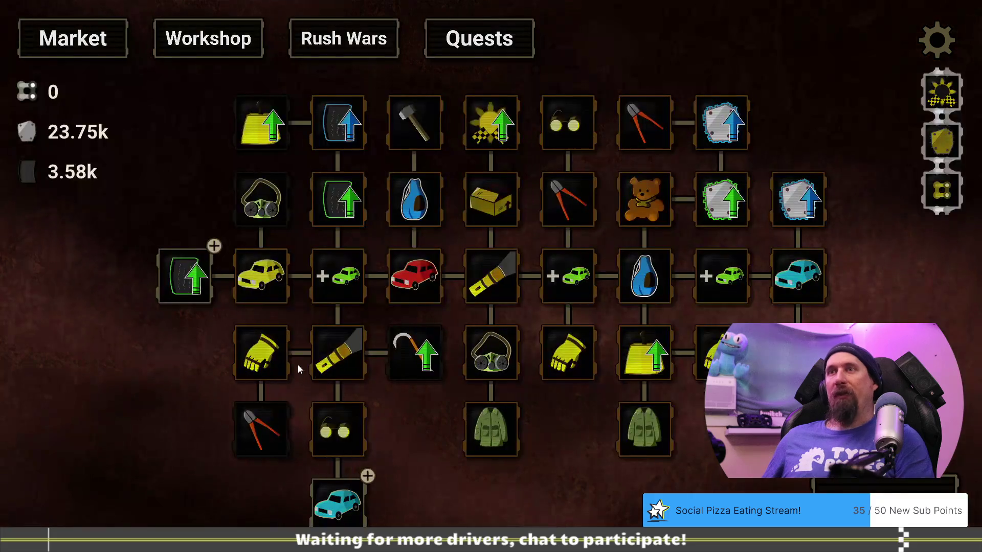
{"action": "left_click_drag", "start_coordinate": [167, 416], "coordinate": [226, 382]}
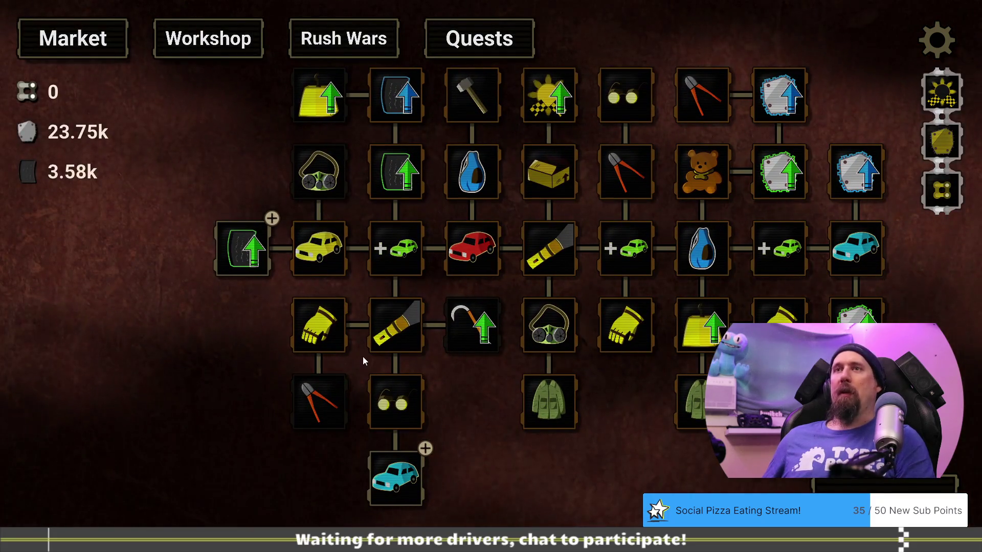
{"action": "mouse_move", "coordinate": [391, 474]}
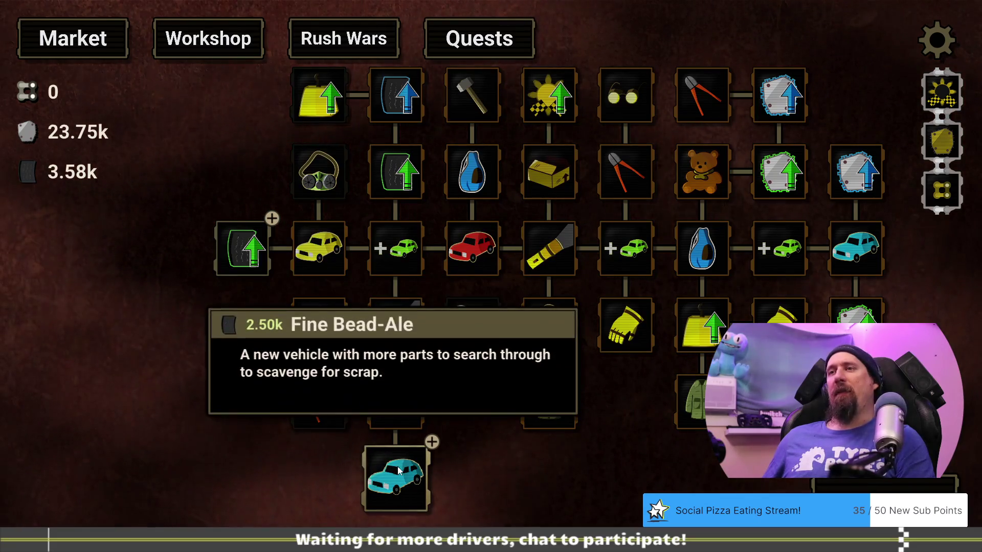
{"action": "left_click", "coordinate": [250, 253]}
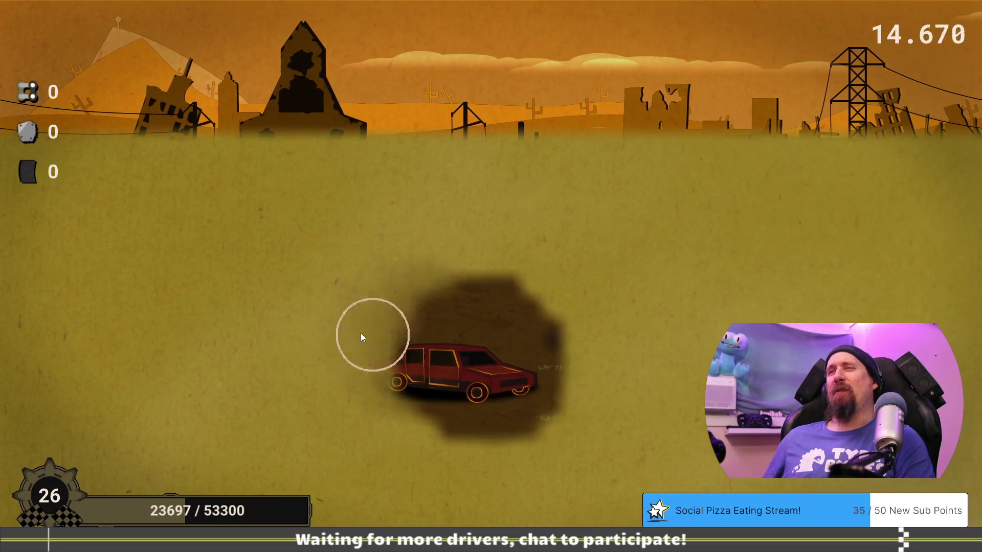
Scavenge cars until the run's time is up, then return to the Market tree.
{"action": "mouse_move", "coordinate": [438, 386]}
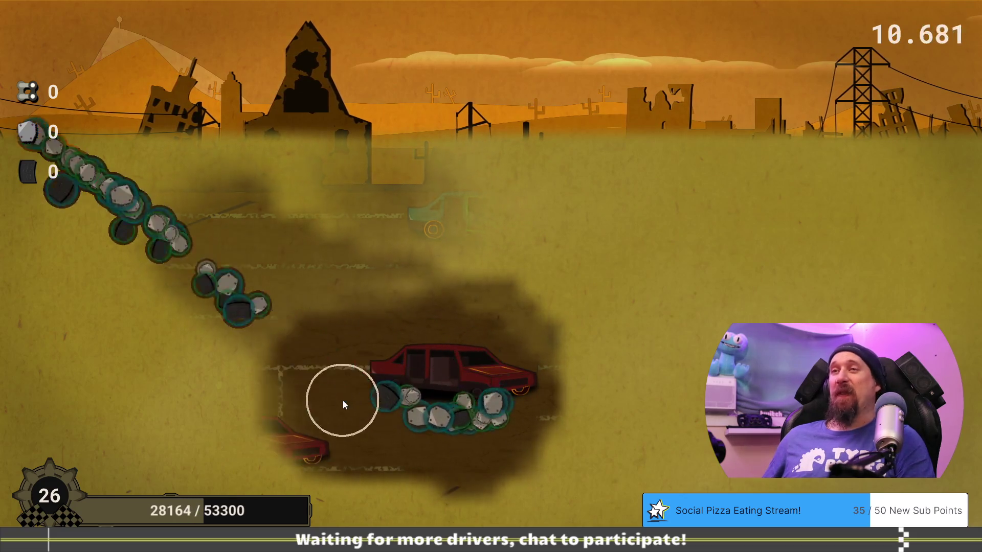
{"action": "mouse_move", "coordinate": [232, 451]}
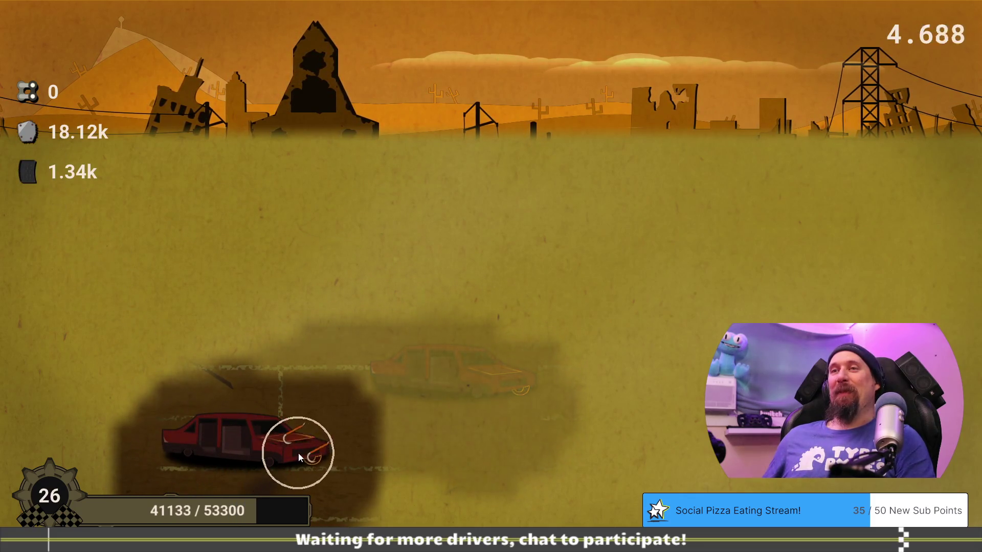
{"action": "mouse_move", "coordinate": [298, 453]}
{"action": "mouse_move", "coordinate": [229, 482]}
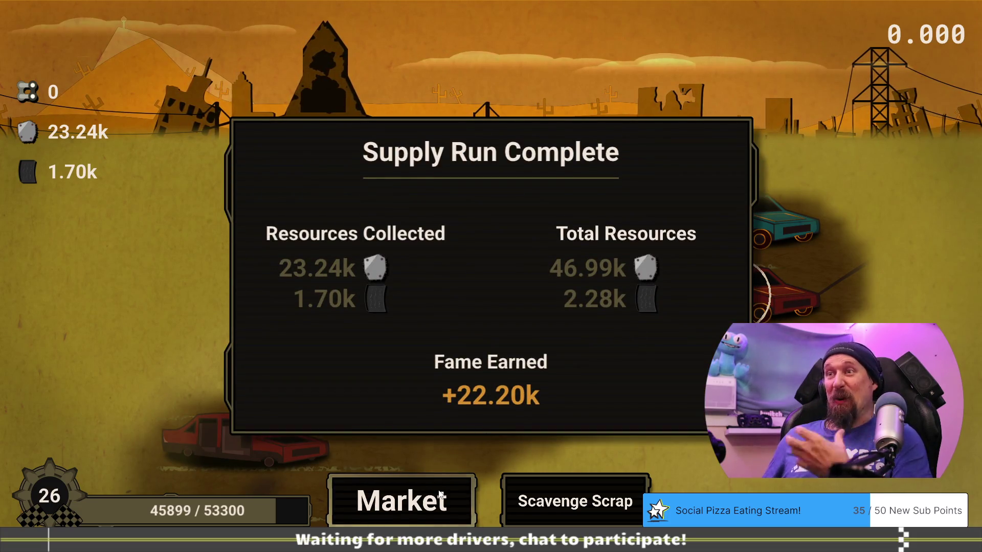
{"action": "left_click", "coordinate": [438, 489]}
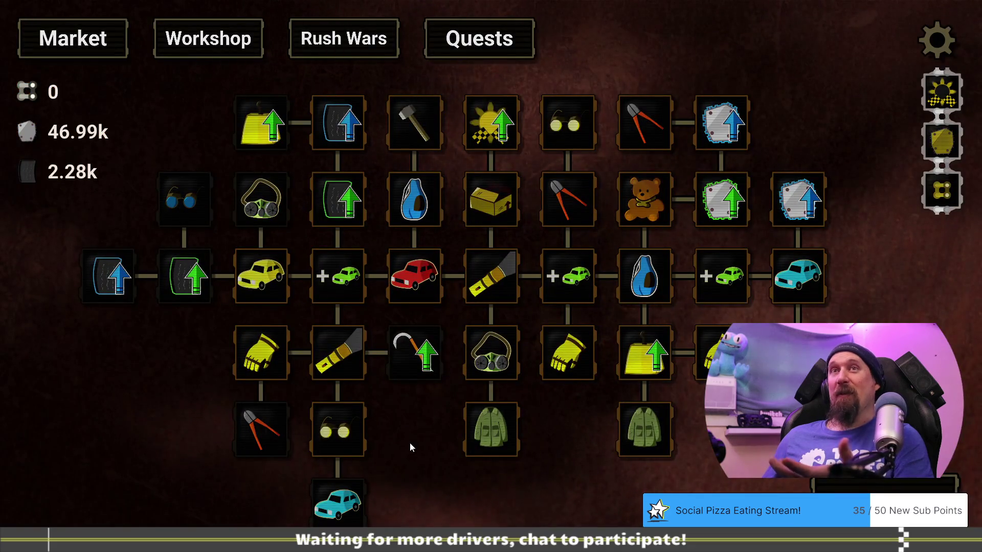
Do another Scavenge Scrap run, then buy one more Fine Rubber level.
{"action": "left_click", "coordinate": [845, 489]}
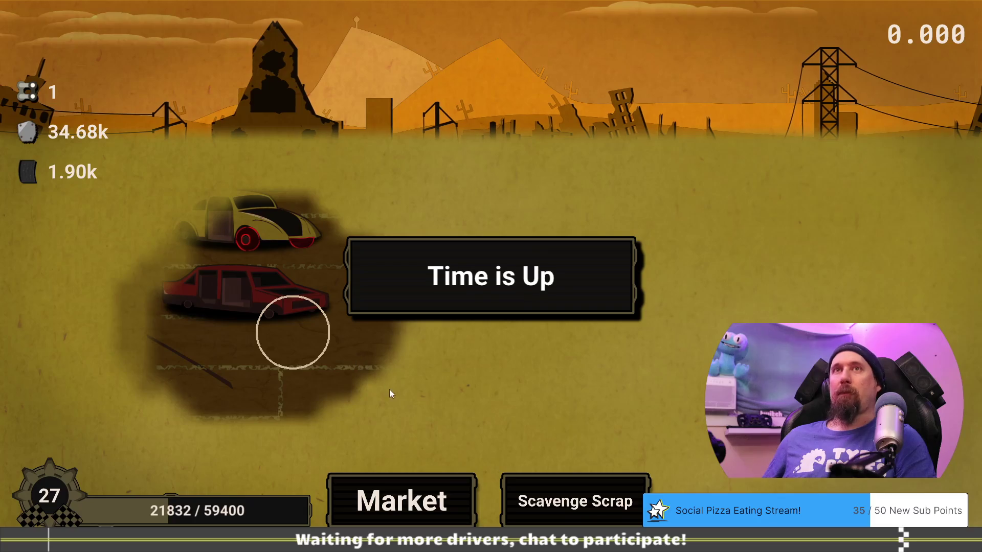
{"action": "left_click", "coordinate": [449, 492]}
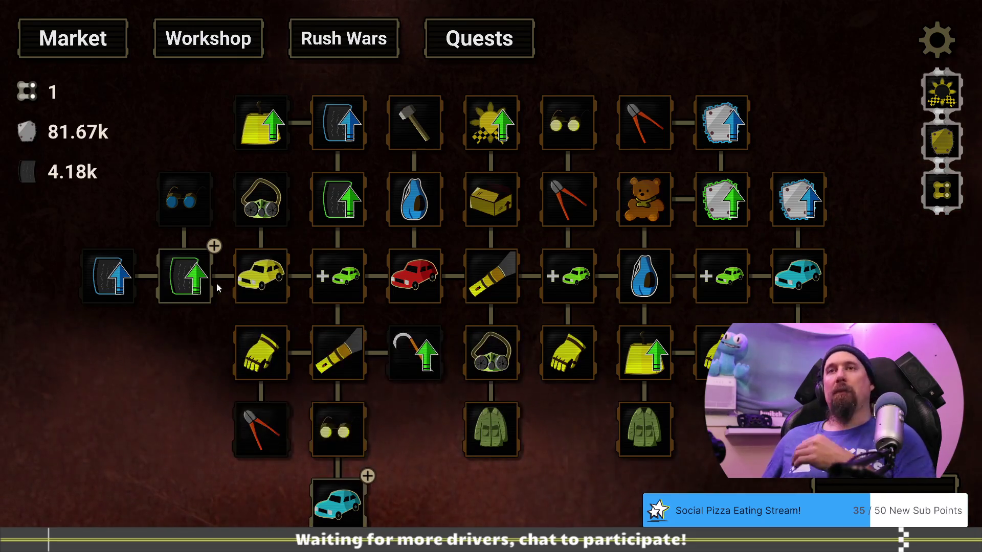
{"action": "left_click", "coordinate": [186, 275]}
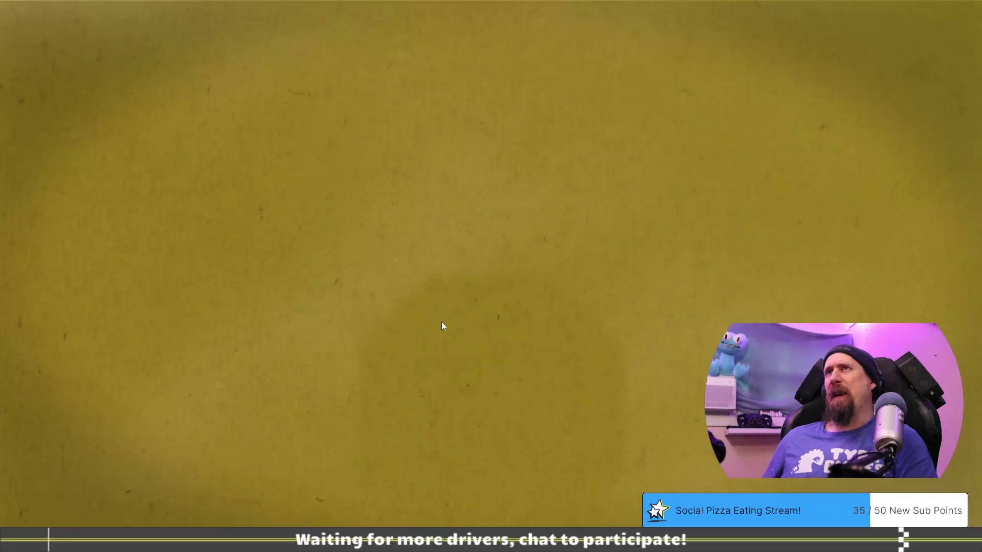
Scavenge the red and teal cars in a supply run, earning 13.72k metal and 2.34k rubber.
{"action": "left_click", "coordinate": [432, 305]}
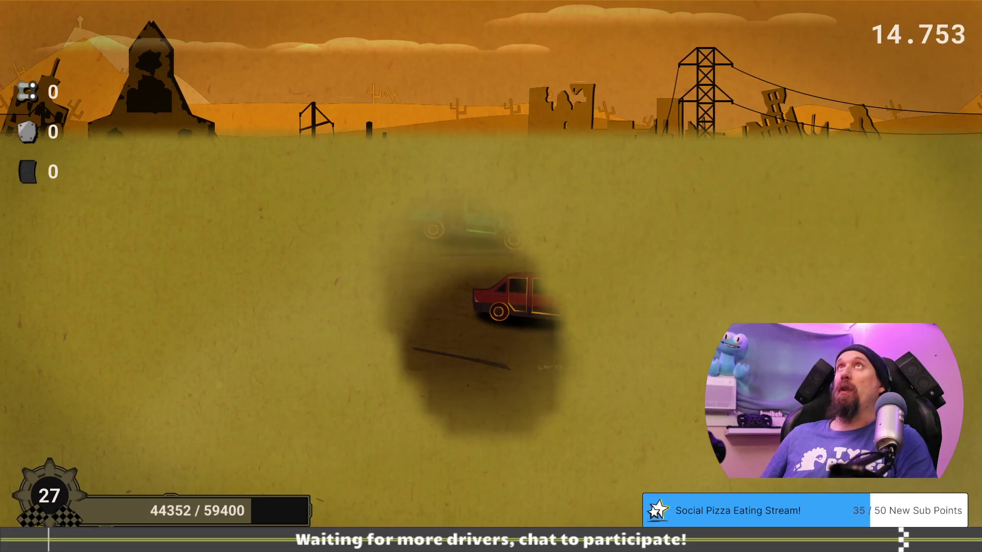
{"action": "left_click", "coordinate": [543, 305]}
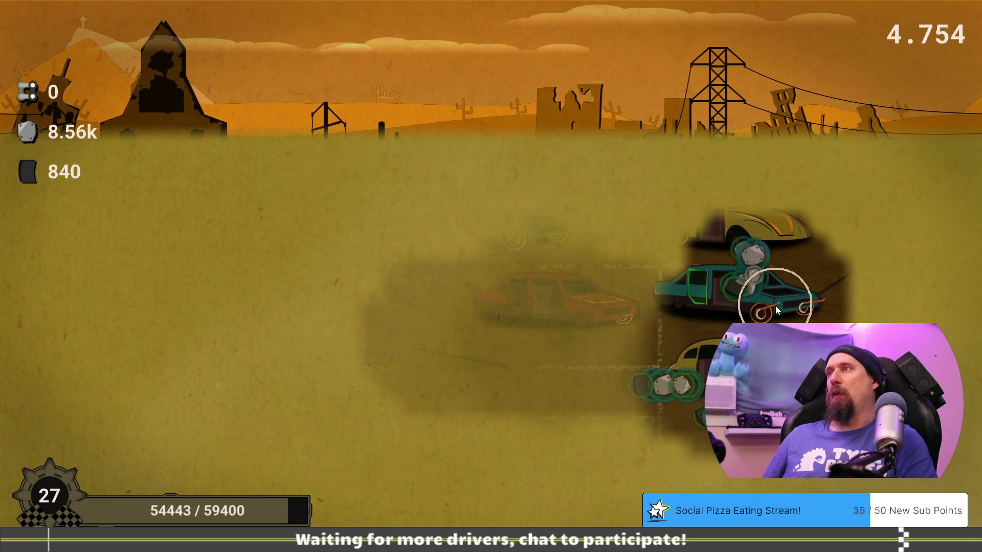
{"action": "left_click", "coordinate": [766, 297]}
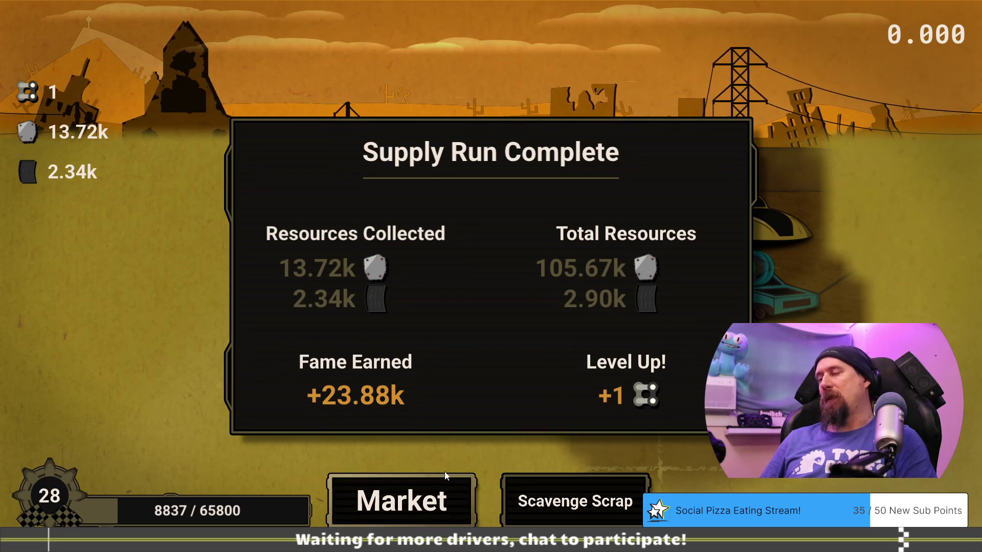
{"action": "left_click", "coordinate": [428, 501]}
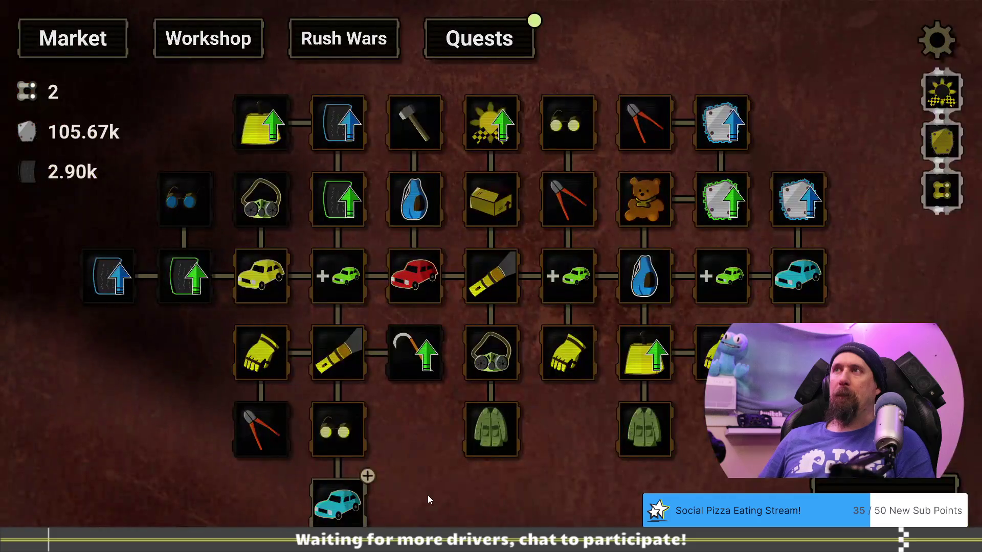
Claim the 10.00k Metal reward from the Have 100k Metal quest, then return to the Market tree.
{"action": "mouse_move", "coordinate": [335, 504]}
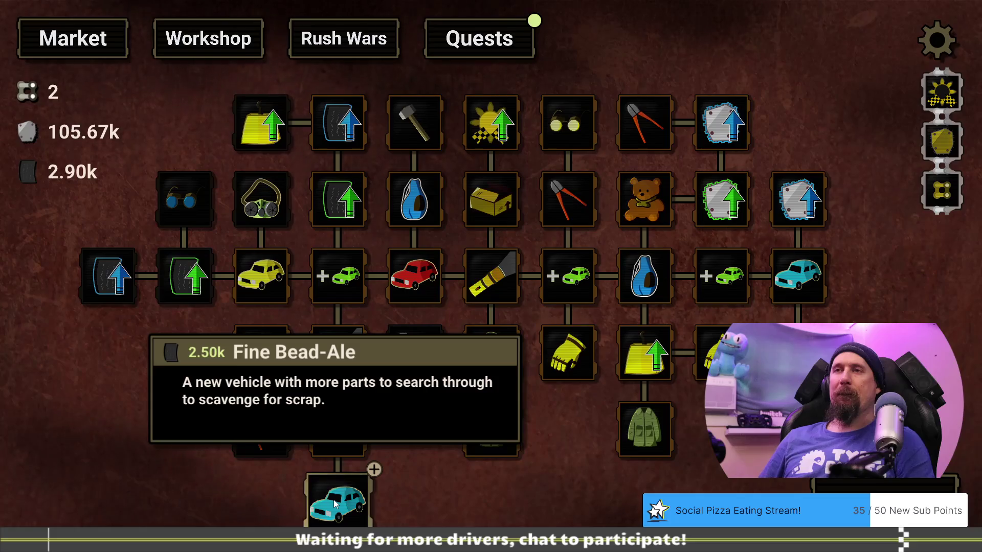
{"action": "mouse_move", "coordinate": [190, 275]}
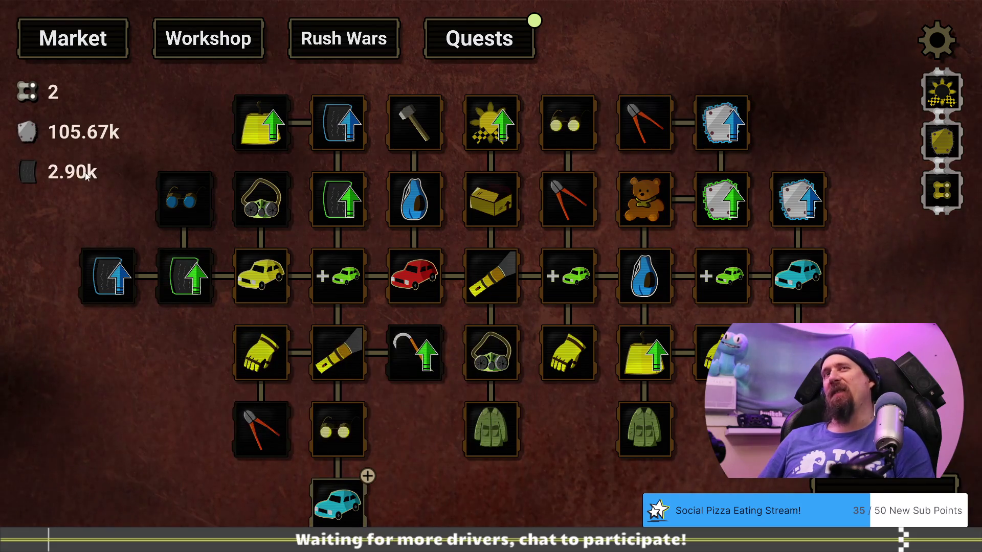
{"action": "left_click", "coordinate": [483, 57]}
{"action": "scroll", "coordinate": [427, 306], "scroll_direction": "down", "scroll_amount": 6}
{"action": "scroll", "coordinate": [433, 294], "scroll_direction": "down", "scroll_amount": 4}
{"action": "left_click", "coordinate": [698, 225]}
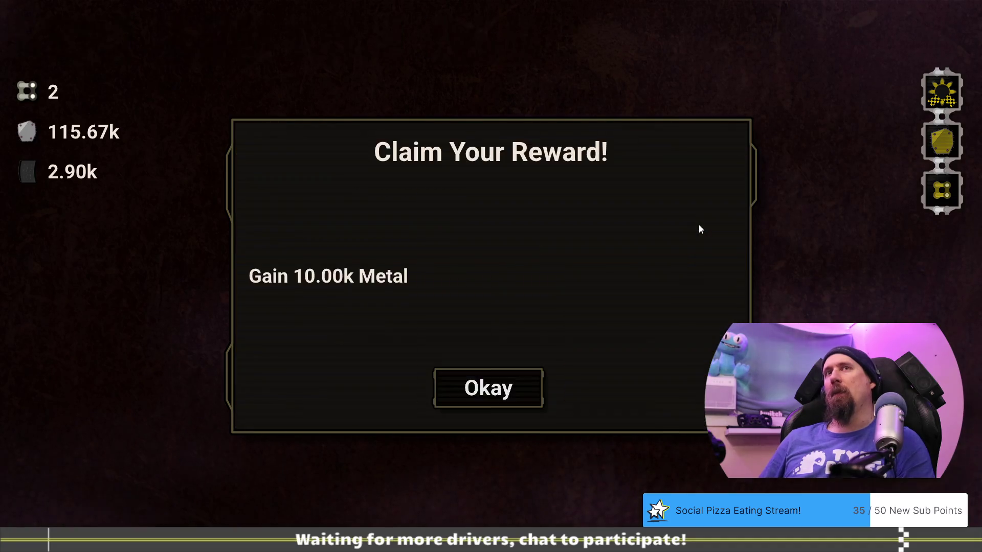
{"action": "left_click", "coordinate": [487, 399]}
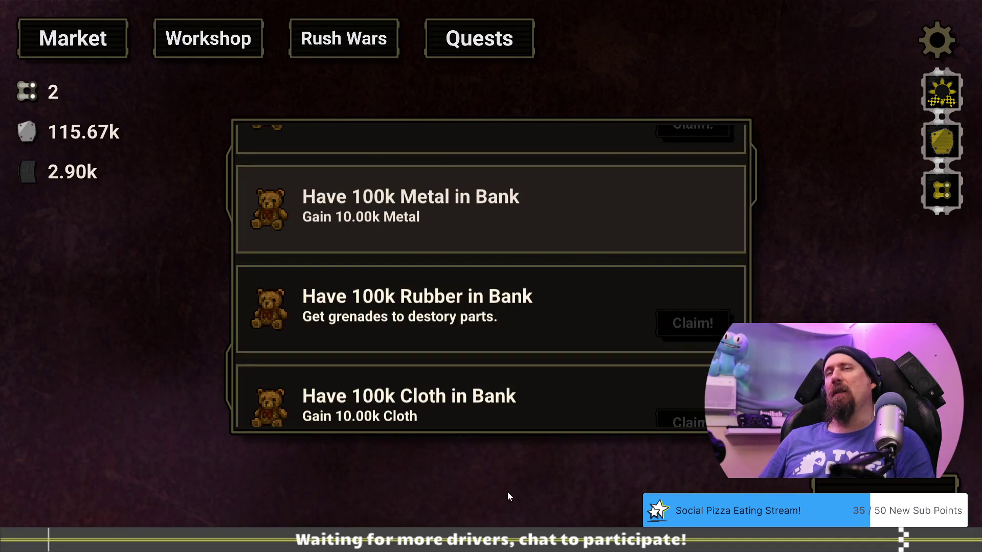
{"action": "left_click", "coordinate": [208, 40]}
{"action": "left_click", "coordinate": [90, 44]}
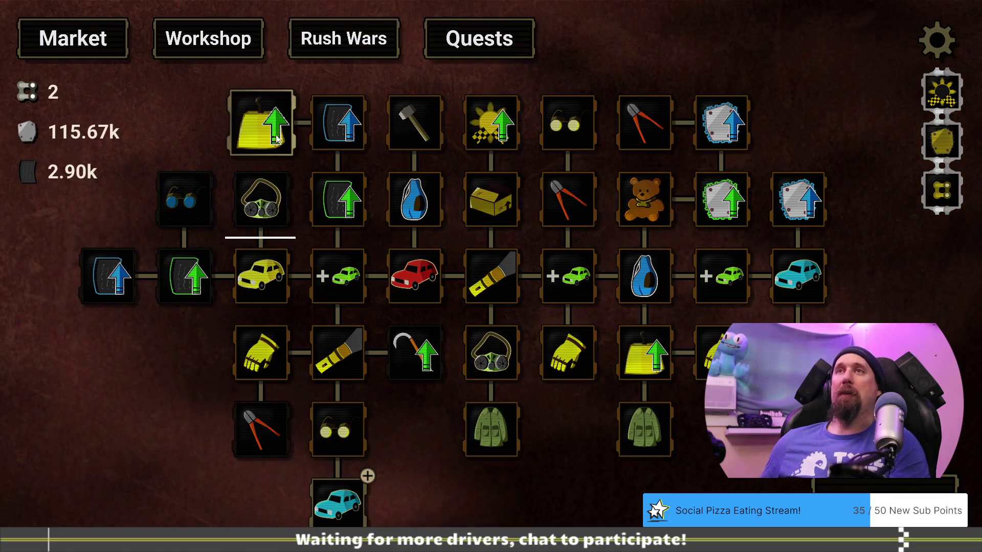
Read the info of several Market tree nodes, panning the tree slightly.
{"action": "mouse_move", "coordinate": [279, 135]}
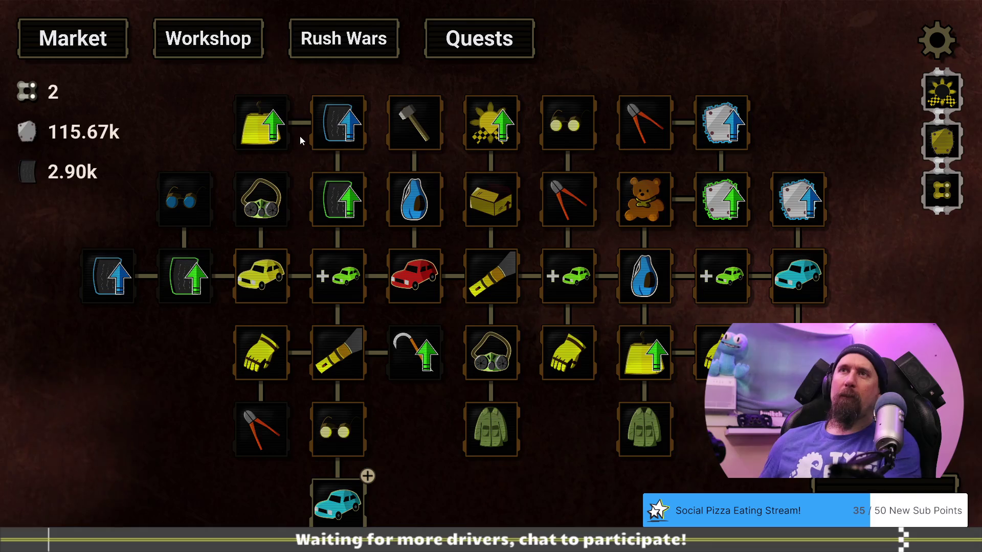
{"action": "mouse_move", "coordinate": [178, 192]}
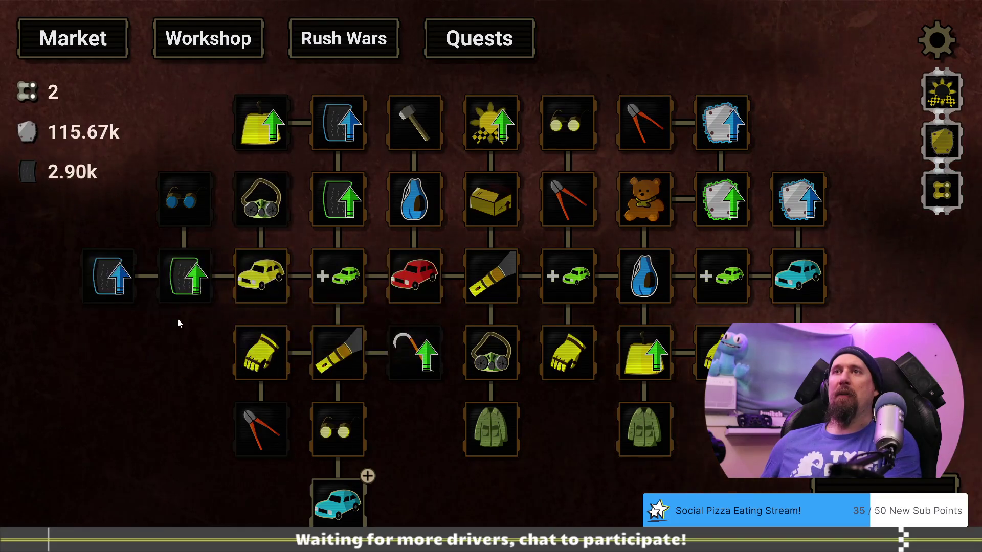
{"action": "mouse_move", "coordinate": [263, 203]}
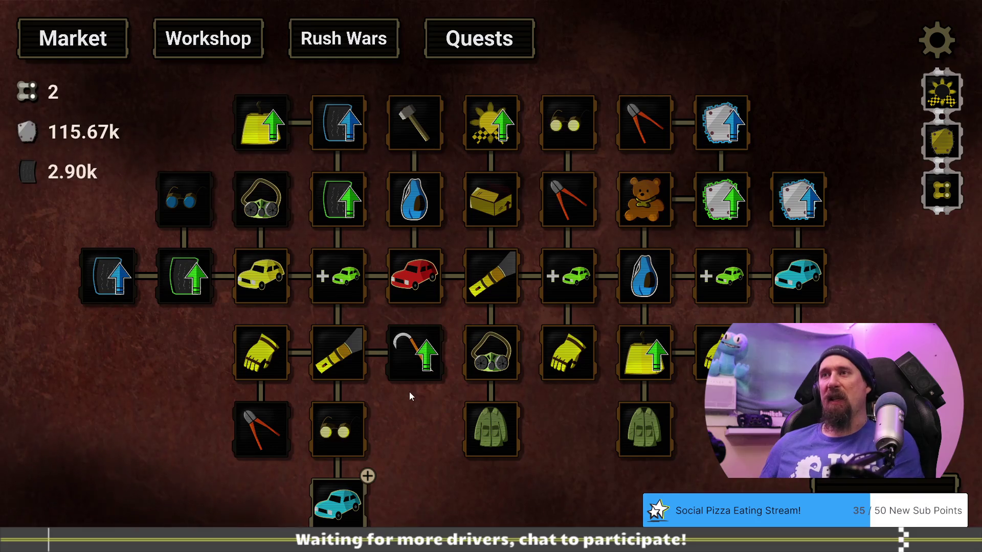
{"action": "mouse_move", "coordinate": [409, 371]}
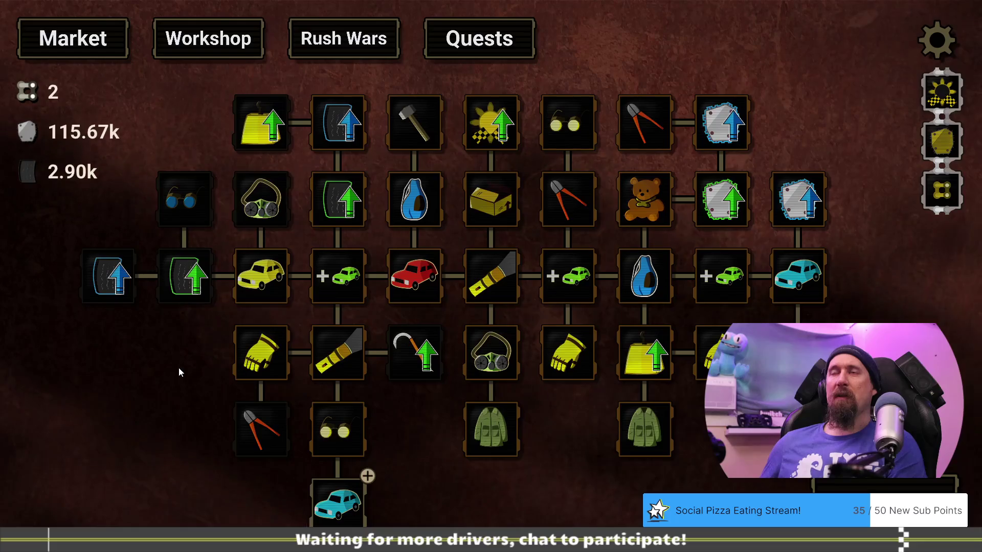
{"action": "left_click_drag", "start_coordinate": [179, 367], "coordinate": [213, 388]}
Run the editor command in the developer terminal to show the upgrade editor grid.
{"action": "key", "text": "grave"}
{"action": "type", "text": "ditor"}
{"action": "key", "text": "Return"}
{"action": "key", "text": "grave"}
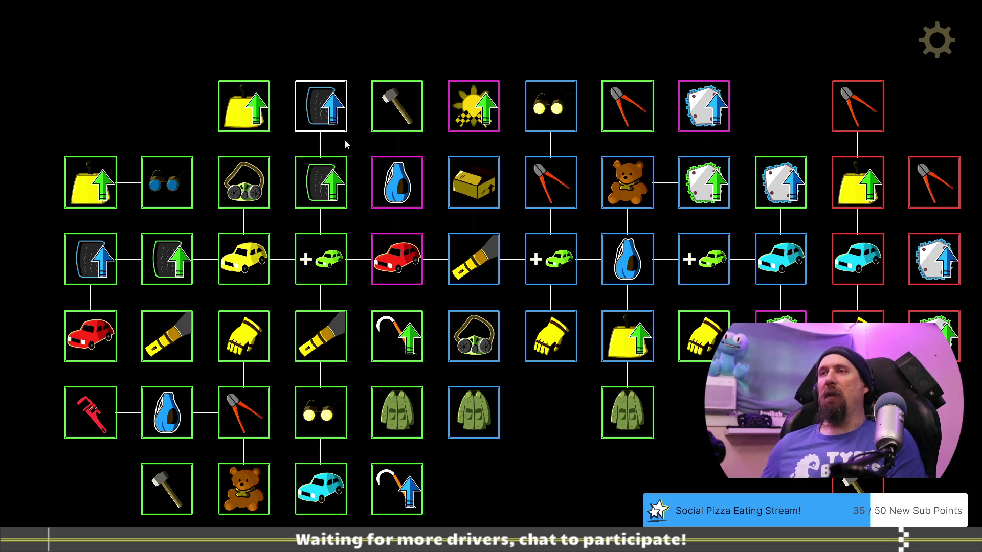
Inspect the Cargo Jacket, hook and Improved Grip upgrades in the Upgrade Editor.
{"action": "left_click", "coordinate": [483, 414]}
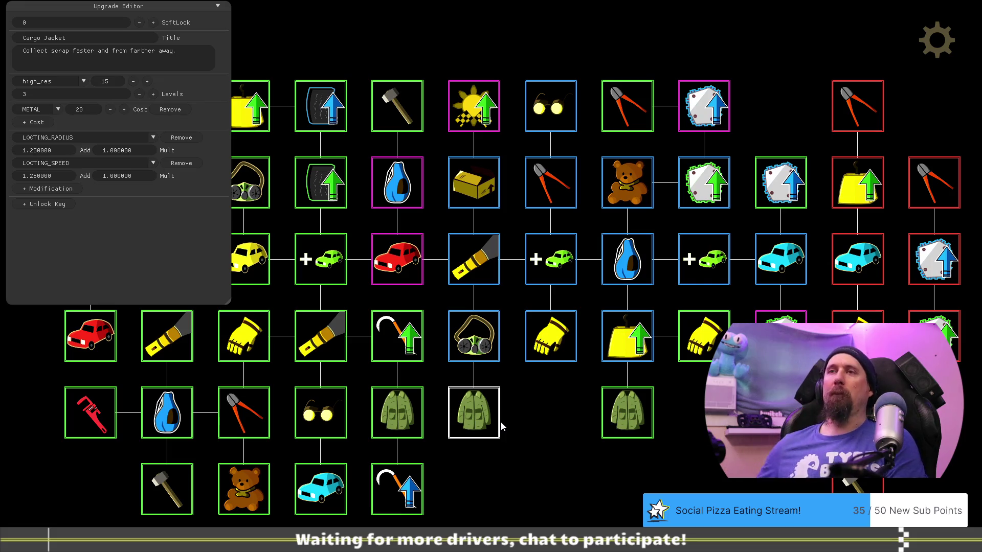
{"action": "left_click", "coordinate": [388, 338]}
{"action": "left_click", "coordinate": [395, 406]}
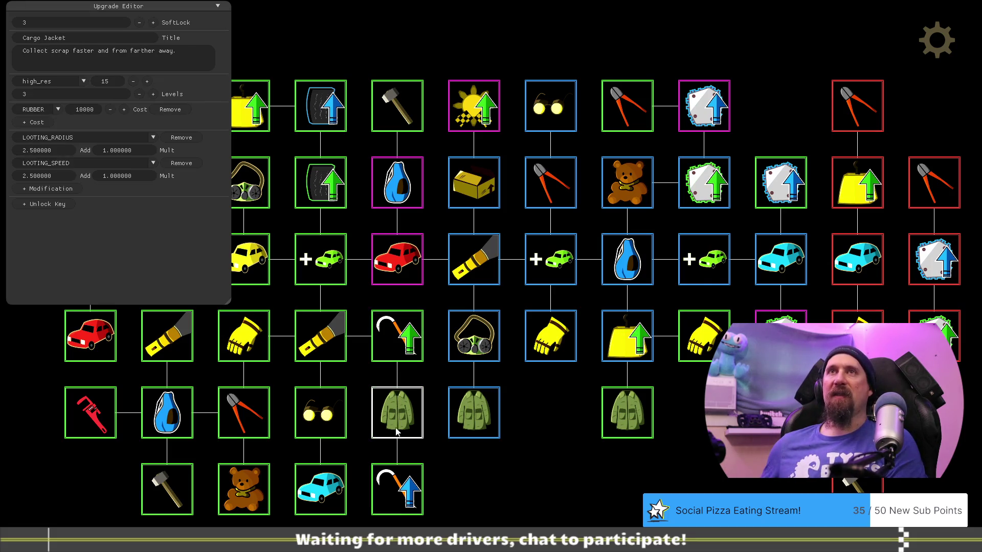
{"action": "left_click", "coordinate": [402, 500]}
Review Fine Bead-Ale, Fine Rubber, Gloves and Flashlight, whose cost is 20000 RUBBER.
{"action": "left_click_drag", "start_coordinate": [425, 498], "coordinate": [579, 490]}
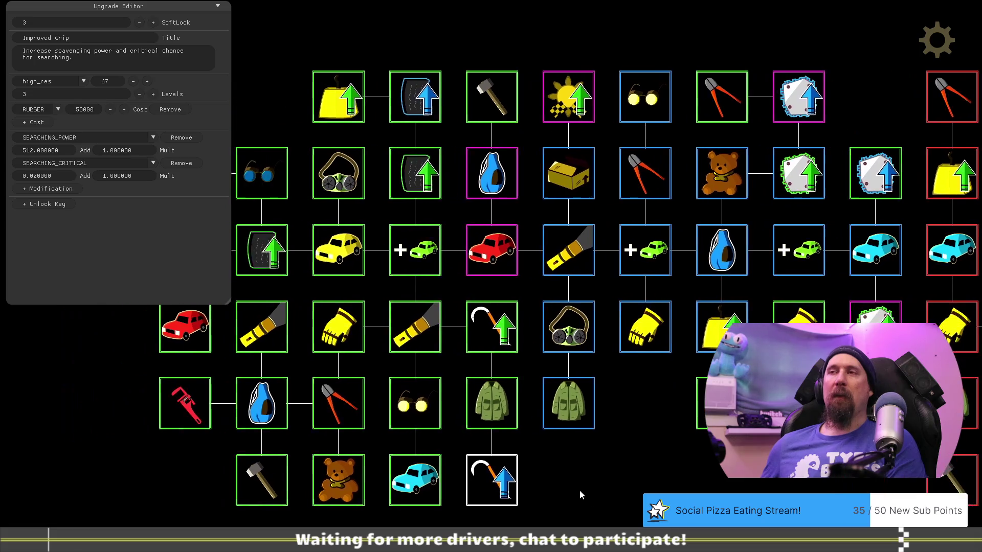
{"action": "left_click", "coordinate": [429, 486]}
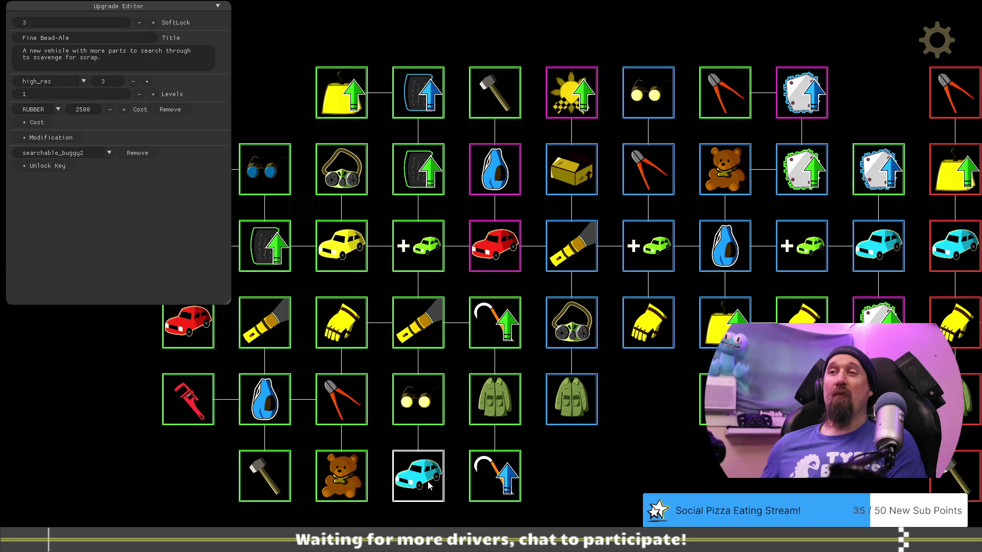
{"action": "mouse_move", "coordinate": [562, 445]}
{"action": "left_mouse_down"}
{"action": "mouse_move", "coordinate": [646, 453]}
{"action": "mouse_move", "coordinate": [697, 434]}
{"action": "left_mouse_up"}
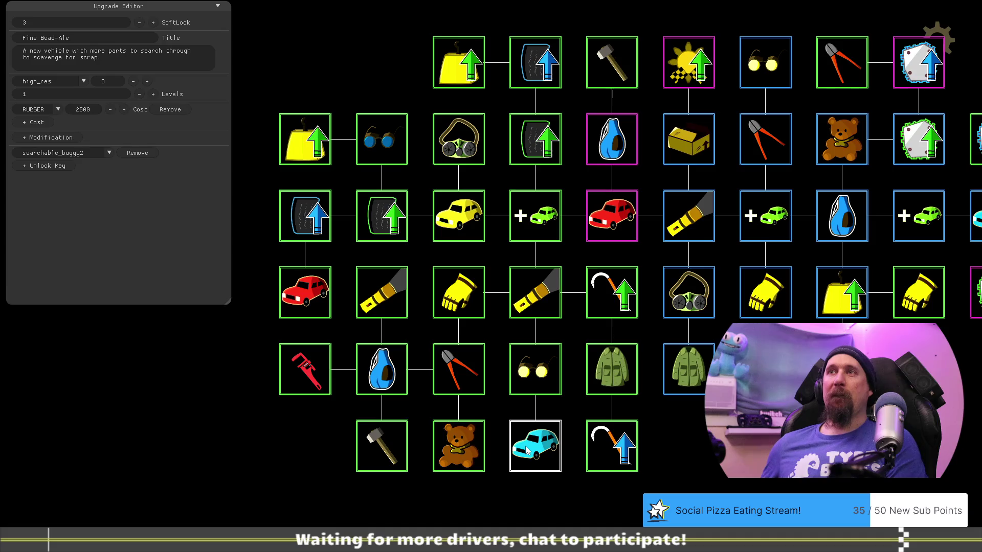
{"action": "left_click", "coordinate": [403, 226]}
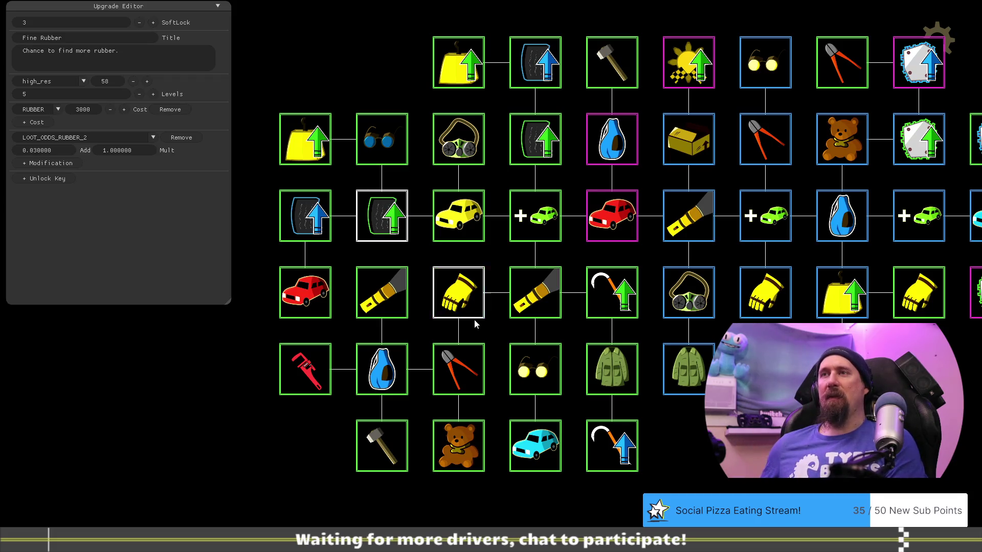
{"action": "left_click", "coordinate": [470, 299]}
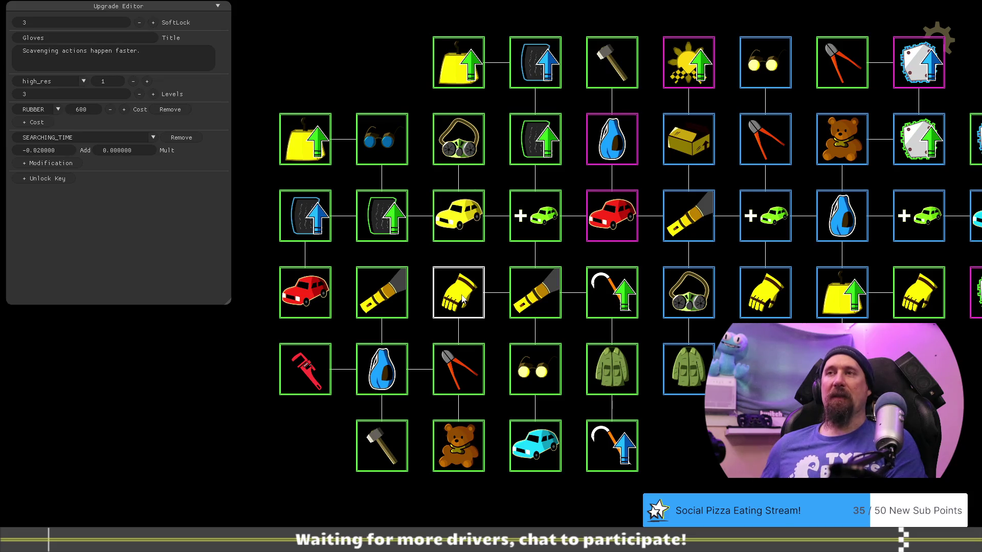
{"action": "left_click", "coordinate": [384, 299]}
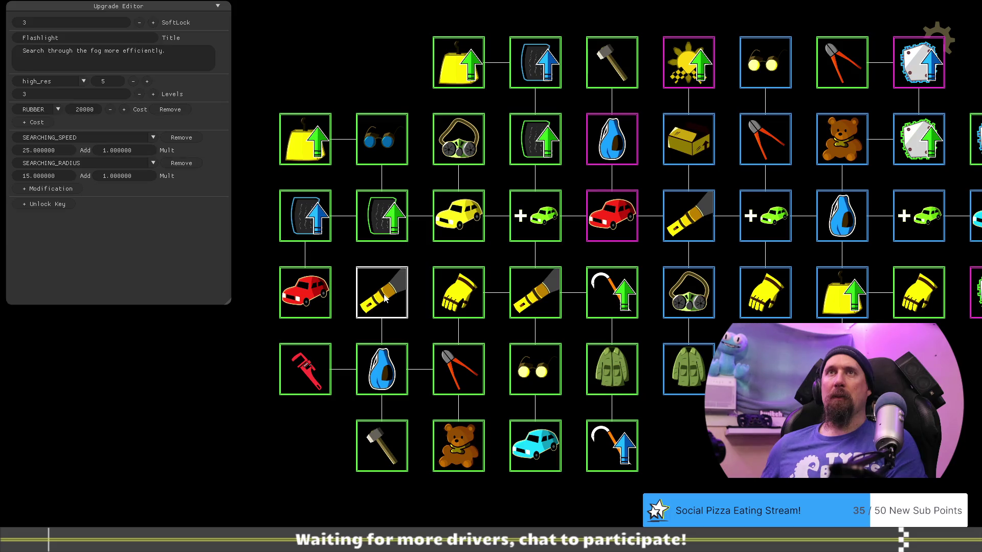
Swap the Flashlight and Mechanic Goggle tiles' positions in the upgrade tree.
{"action": "left_click", "coordinate": [389, 219]}
{"action": "left_click", "coordinate": [383, 374]}
{"action": "left_click_drag", "start_coordinate": [375, 299], "coordinate": [391, 84]}
{"action": "left_click_drag", "start_coordinate": [383, 141], "coordinate": [383, 292]}
{"action": "left_click_drag", "start_coordinate": [384, 64], "coordinate": [385, 143]}
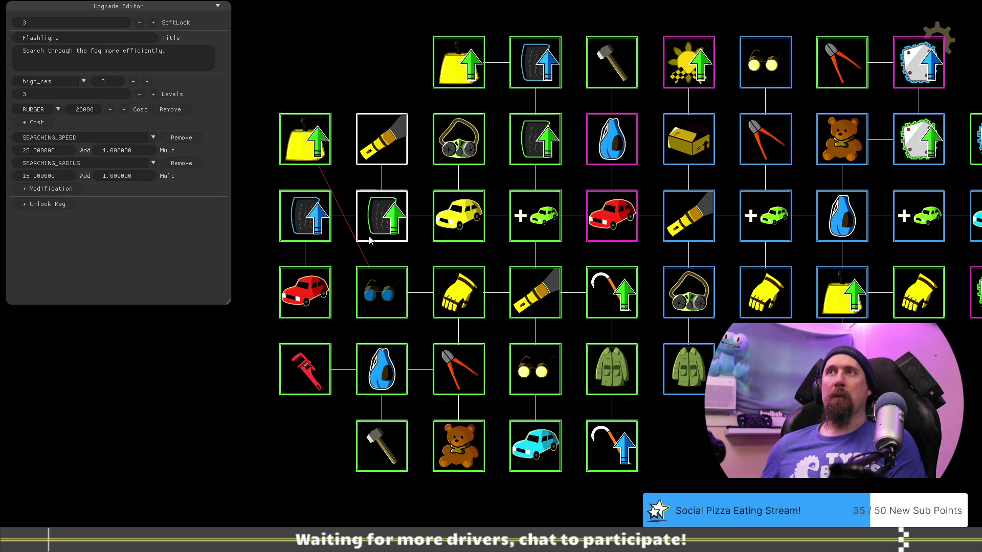
Review Increase Value, Pristine Rubber, Mechanic Goggle and Wrench, costing 250000 METAL plus 50000 RUBBER.
{"action": "left_click", "coordinate": [389, 304]}
{"action": "left_click", "coordinate": [313, 152]}
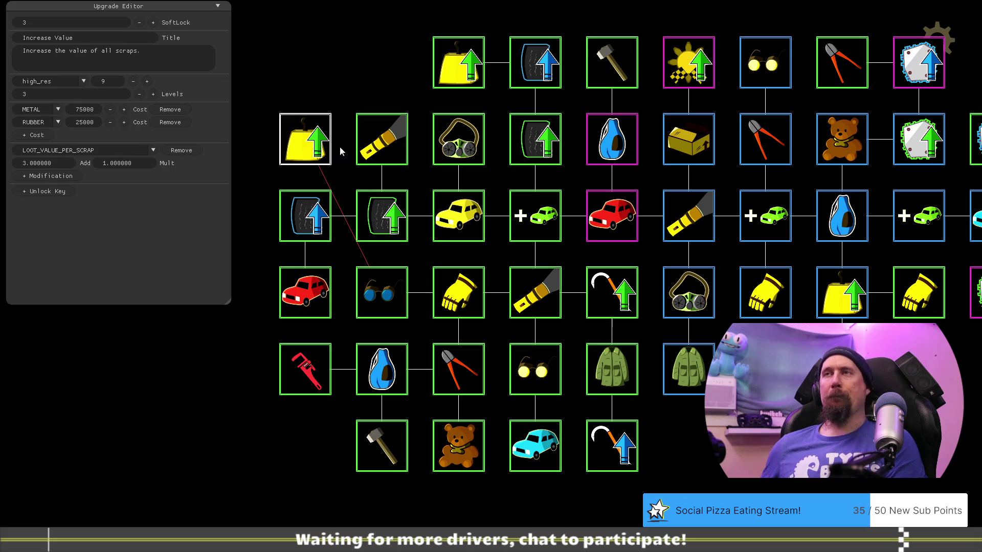
{"action": "left_click", "coordinate": [387, 143]}
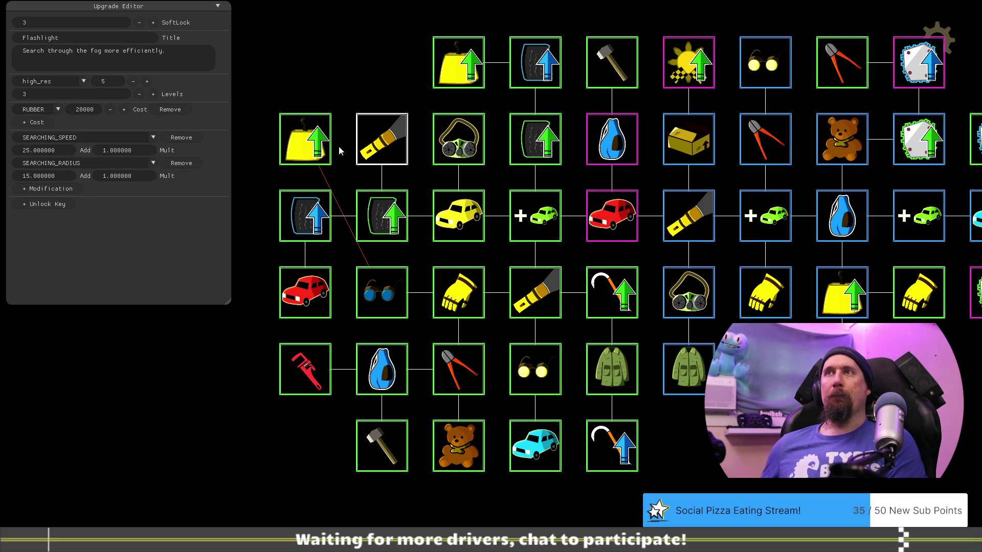
{"action": "left_click", "coordinate": [312, 215]}
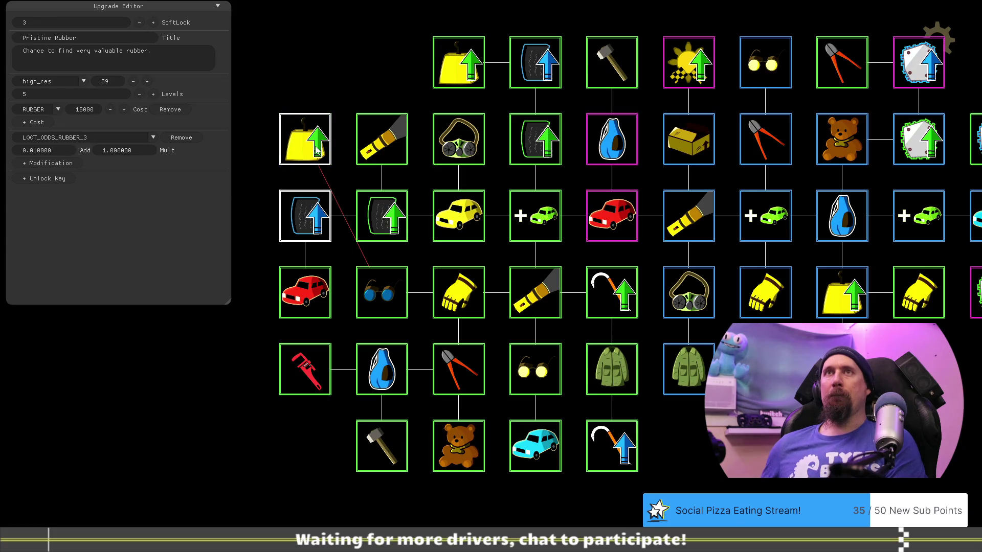
{"action": "left_click", "coordinate": [389, 215]}
{"action": "left_click", "coordinate": [321, 214]}
{"action": "left_click", "coordinate": [310, 143]}
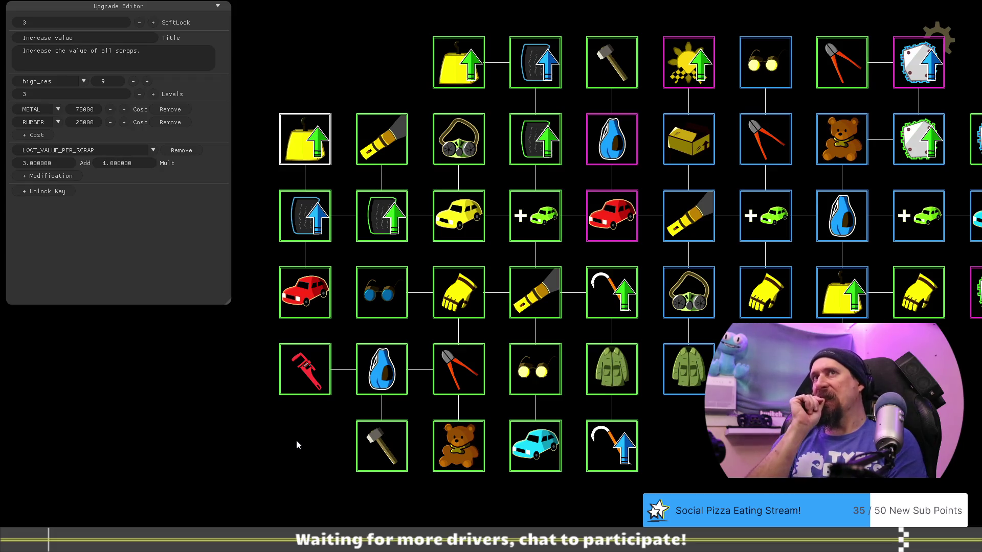
{"action": "left_click", "coordinate": [387, 287]}
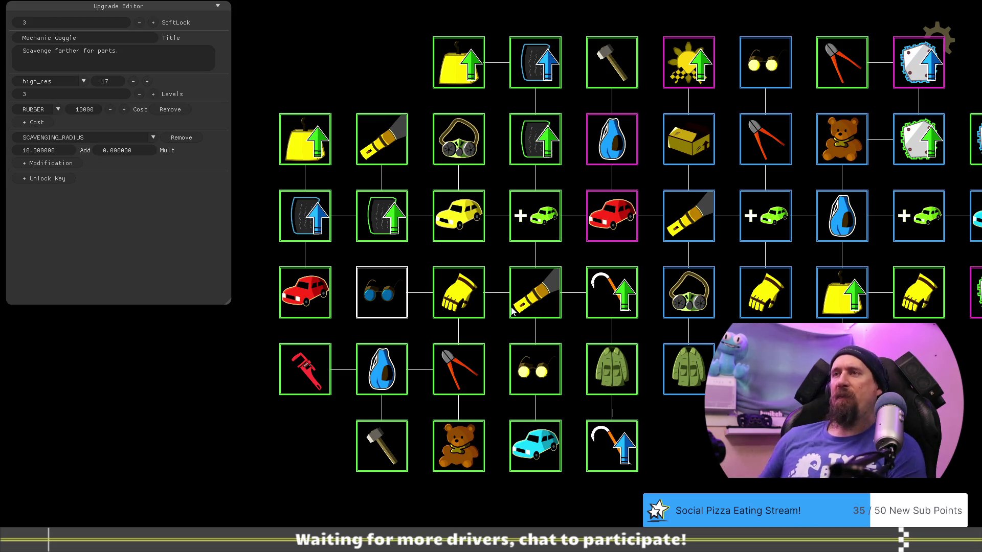
{"action": "left_click", "coordinate": [312, 376]}
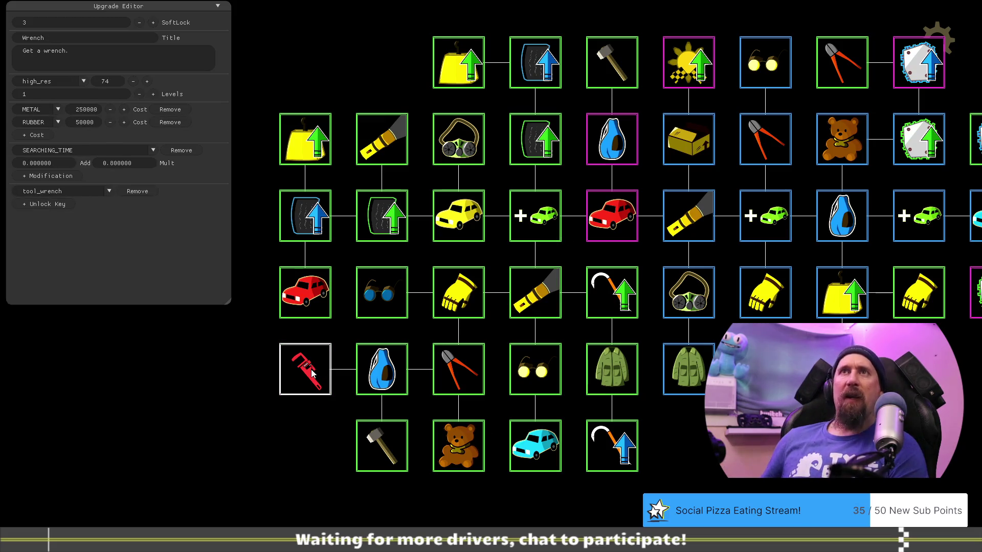
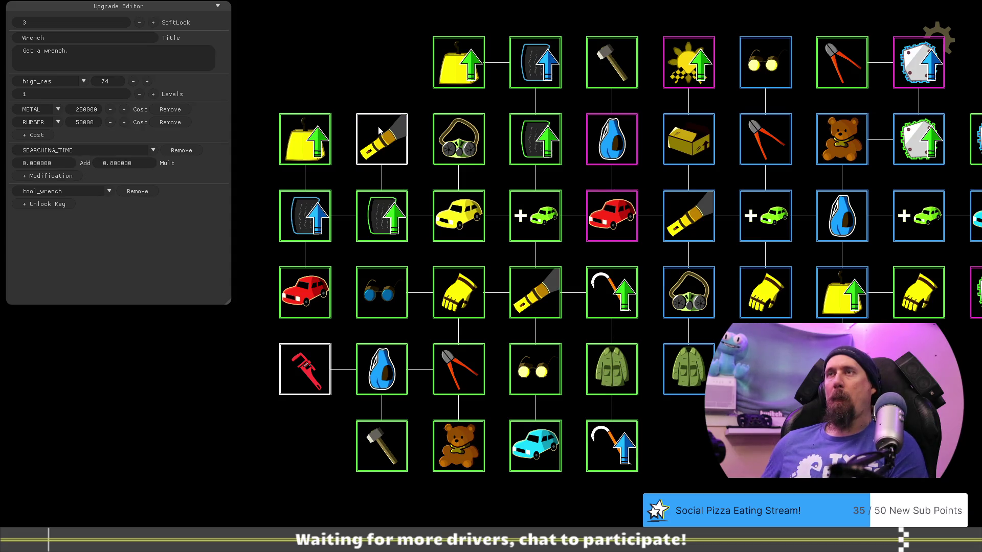
Exit Rushcremental to the desktop with Escape.
{"action": "key", "text": "Escape"}
{"action": "key", "text": "Escape"}
{"action": "key", "text": "Escape"}
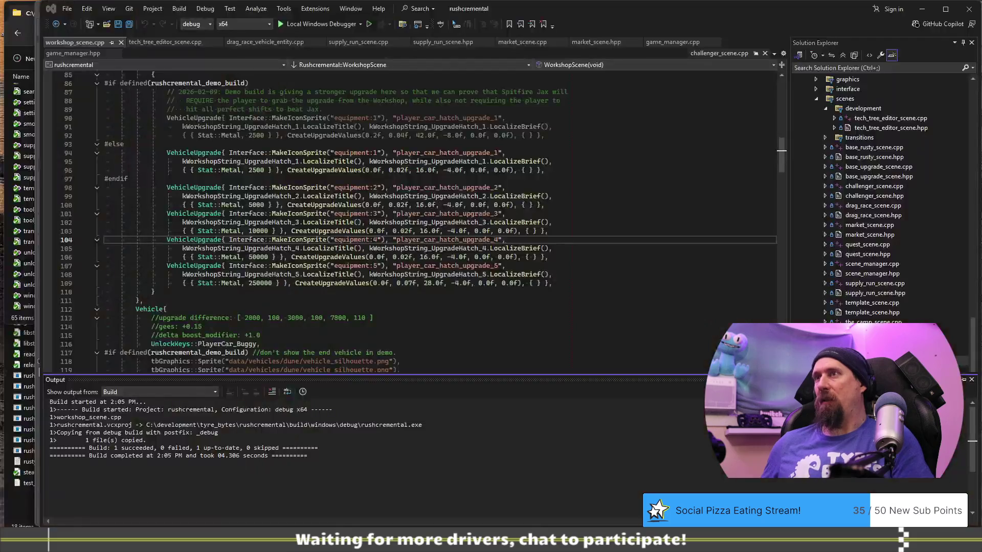
Check the repository status with git st.
{"action": "type", "text": "giut st"}
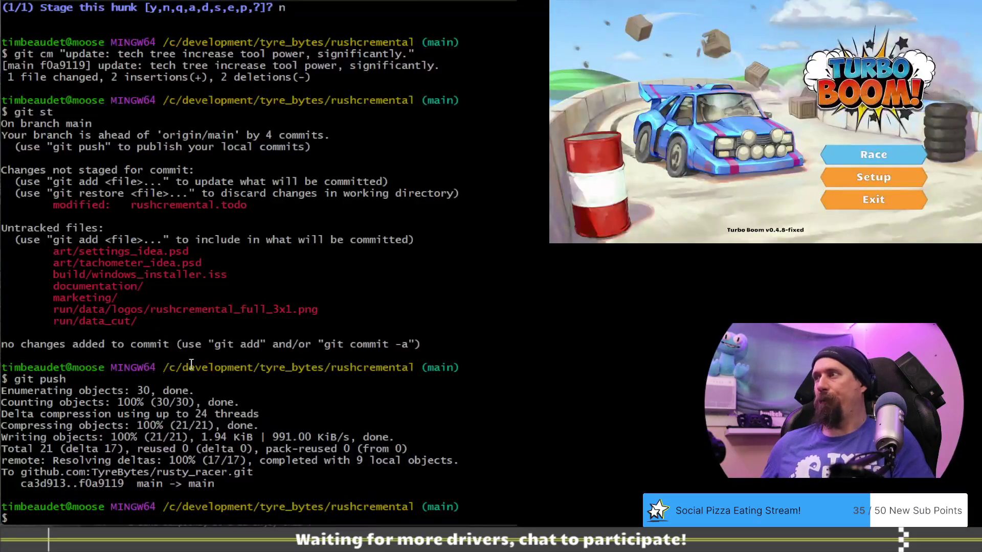
{"action": "key", "text": "BackSpace"}
{"action": "key", "text": "BackSpace"}
{"action": "key", "text": "BackSpace"}
{"action": "type", "text": "t st"}
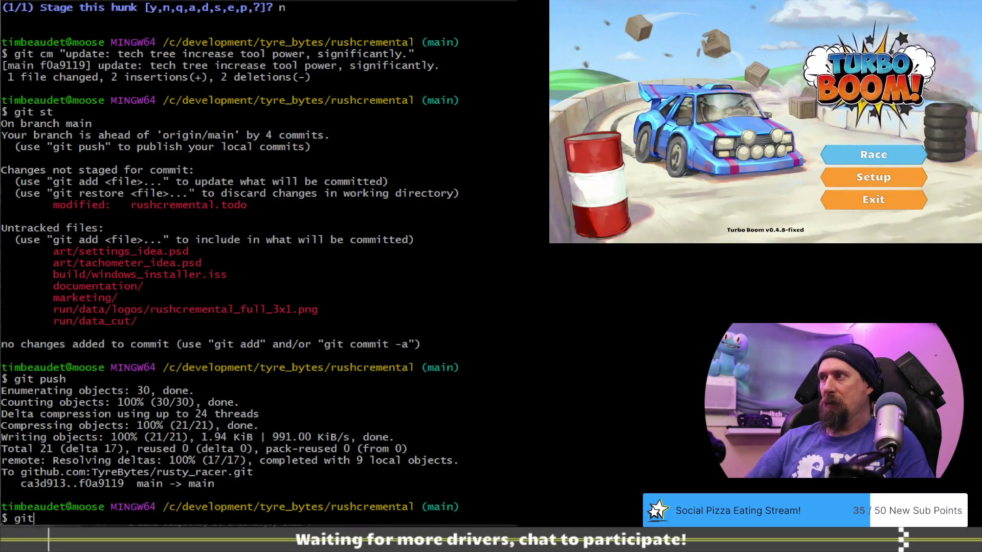
{"action": "key", "text": "Return"}
Discard the run/data/tech_tree.csv edits with git checkout, then re-run git st.
{"action": "type", "text": "git"}
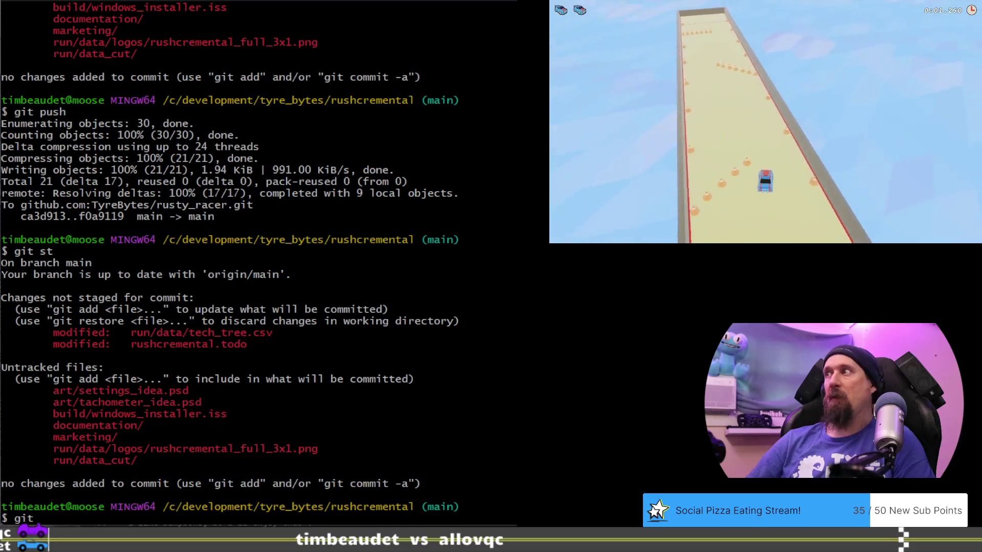
{"action": "type", "text": " re"}
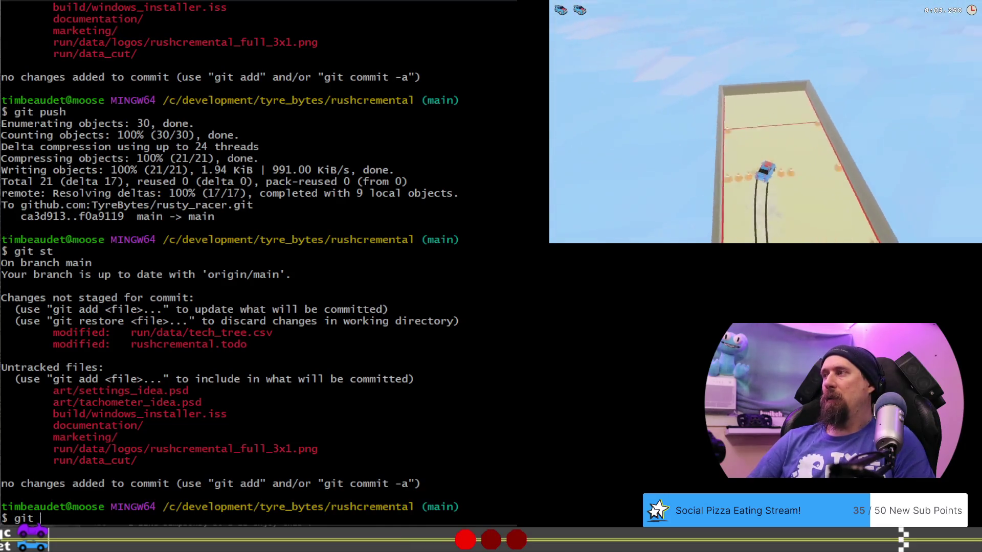
{"action": "key", "text": "BackSpace"}
{"action": "key", "text": "BackSpace"}
{"action": "type", "text": "checkou"}
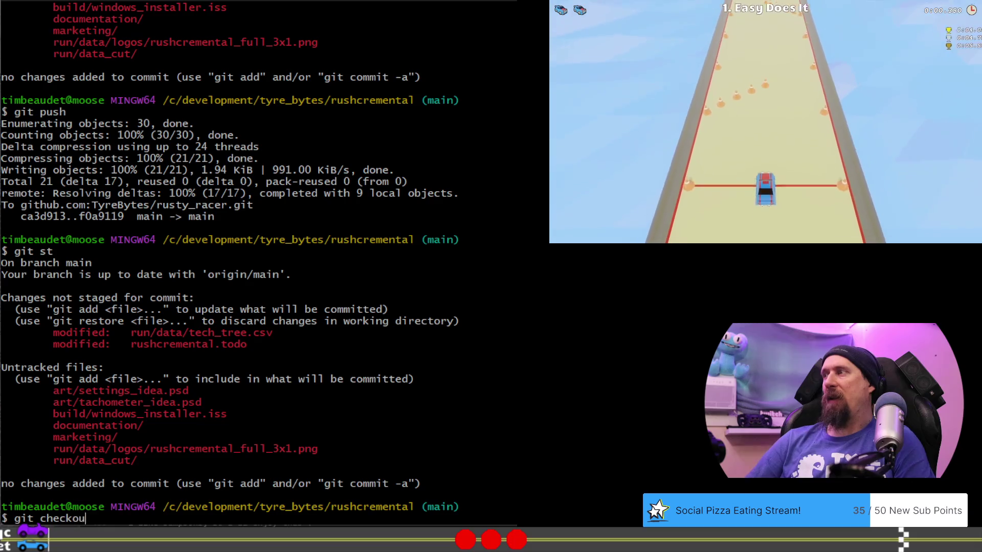
{"action": "type", "text": "t run/data/tec"}
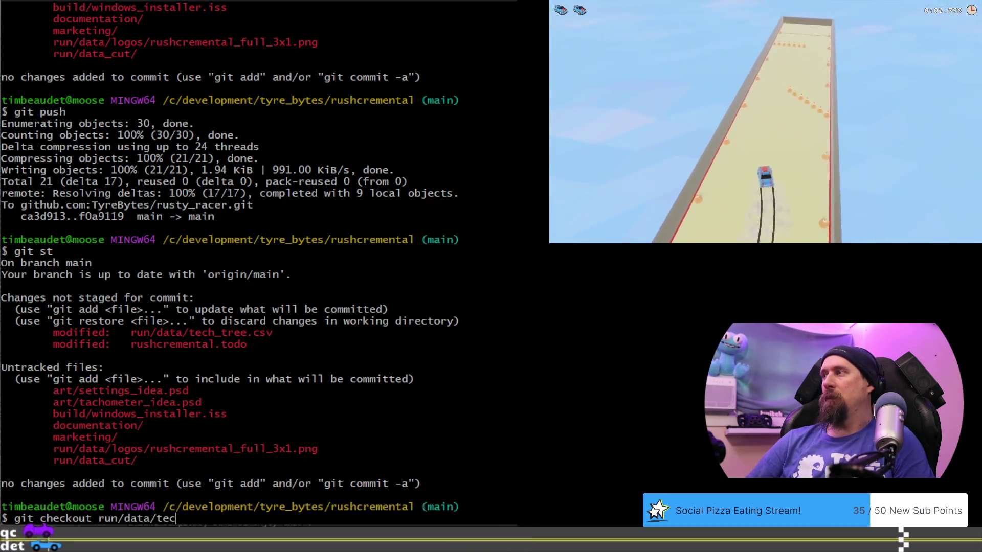
{"action": "key", "text": "Tab"}
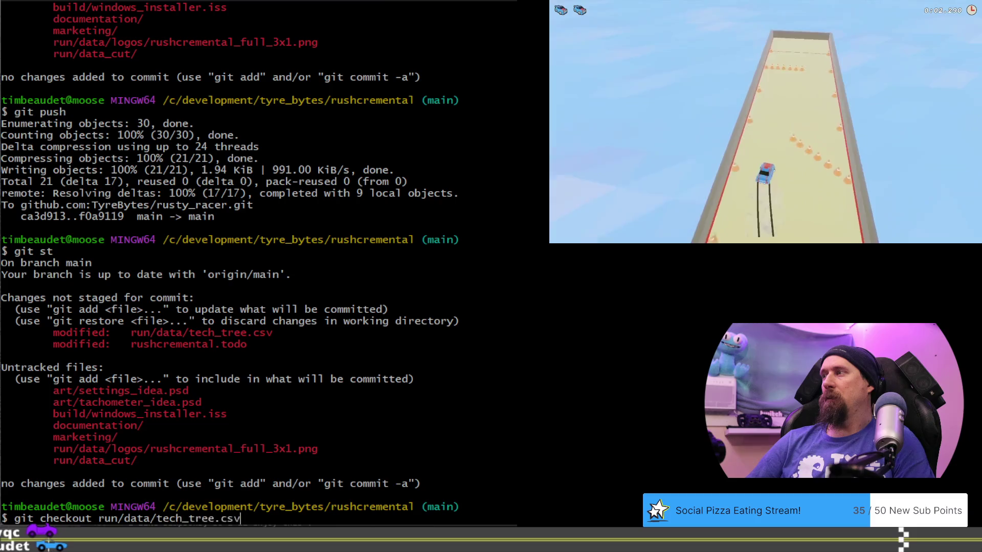
{"action": "key", "text": "Return"}
{"action": "type", "text": "git st"}
{"action": "key", "text": "Return"}
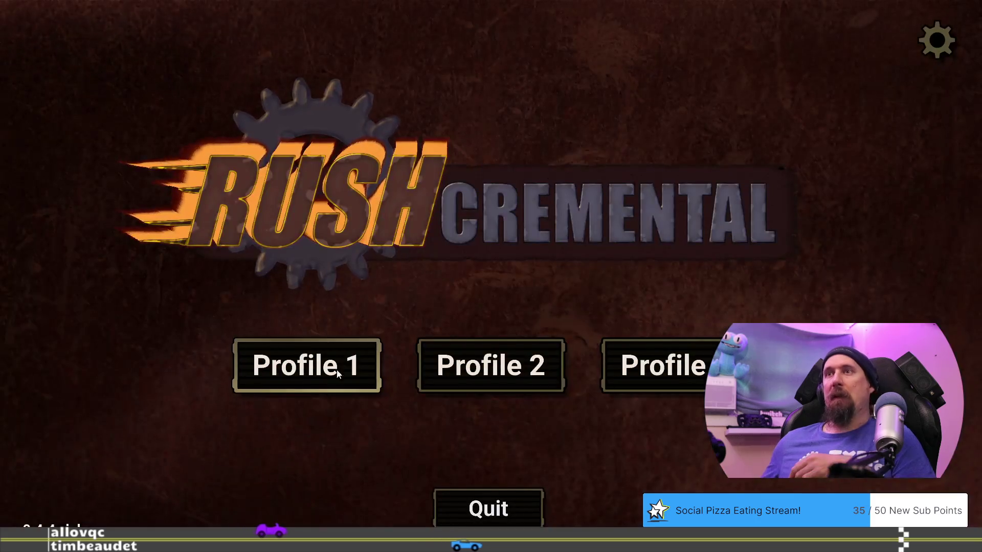
Load Profile 1 and run the editor command from the developer terminal.
{"action": "left_click", "coordinate": [336, 370]}
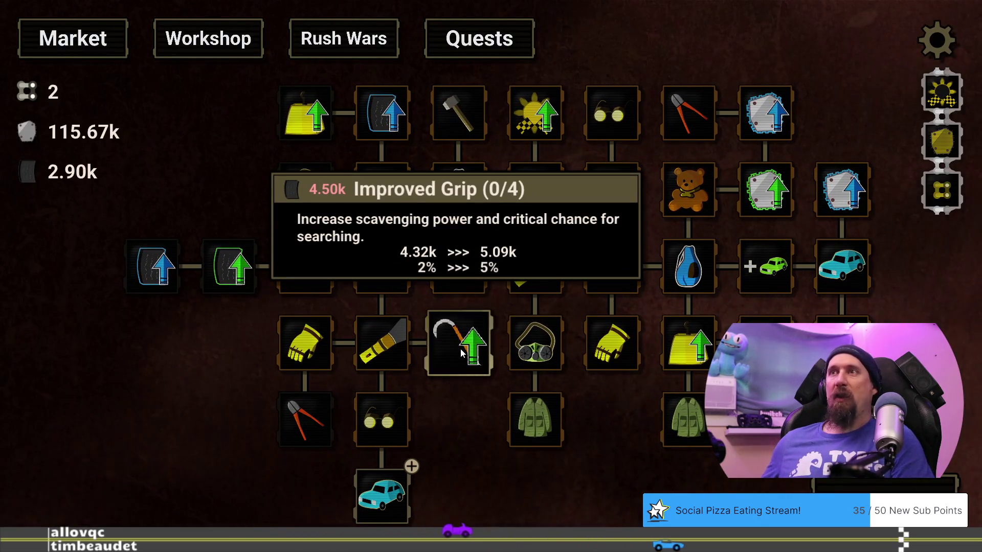
{"action": "key", "text": "grave"}
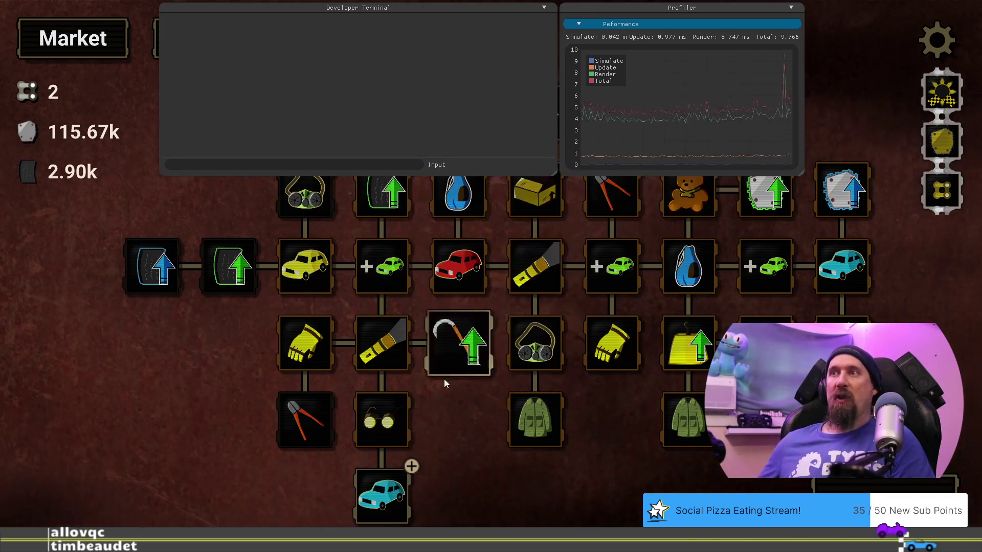
{"action": "mouse_move", "coordinate": [460, 348]}
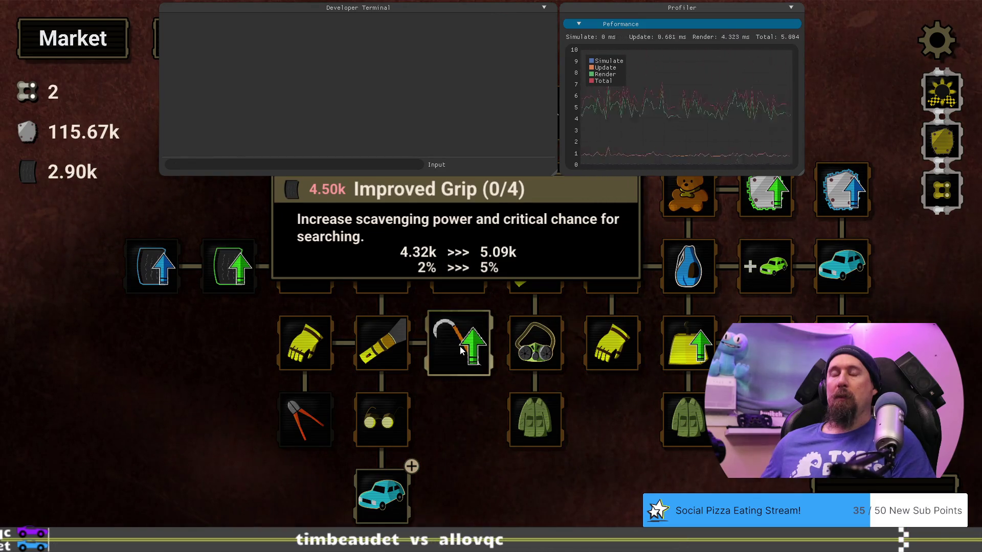
{"action": "type", "text": "editor"}
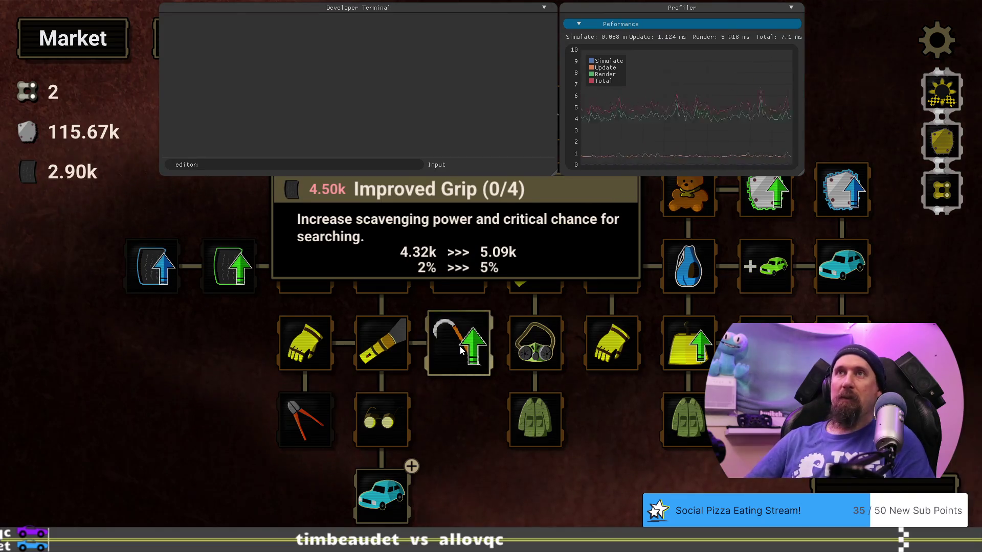
{"action": "key", "text": "Return"}
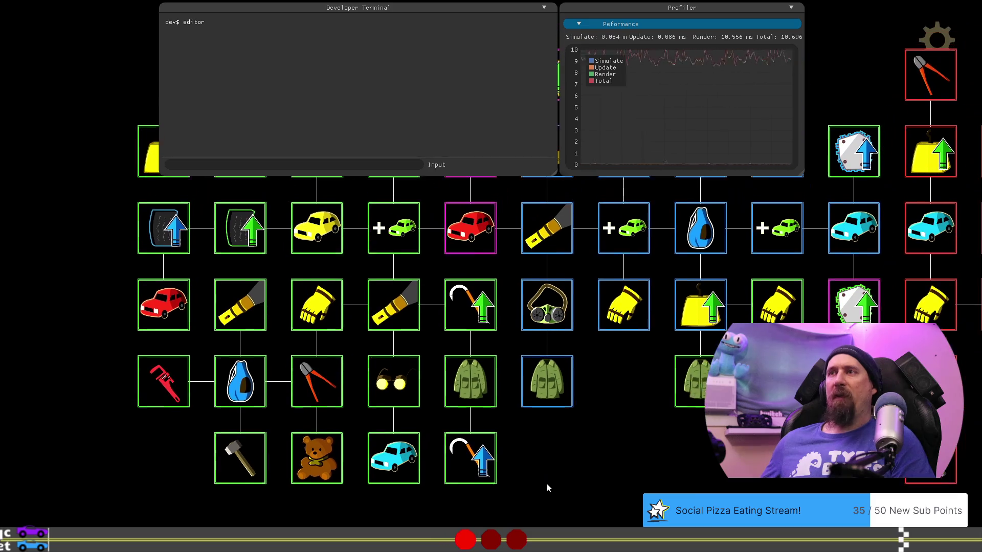
Open Improved Grip and change its RUBBER cost from 4500 to 5000.
{"action": "left_click", "coordinate": [465, 330]}
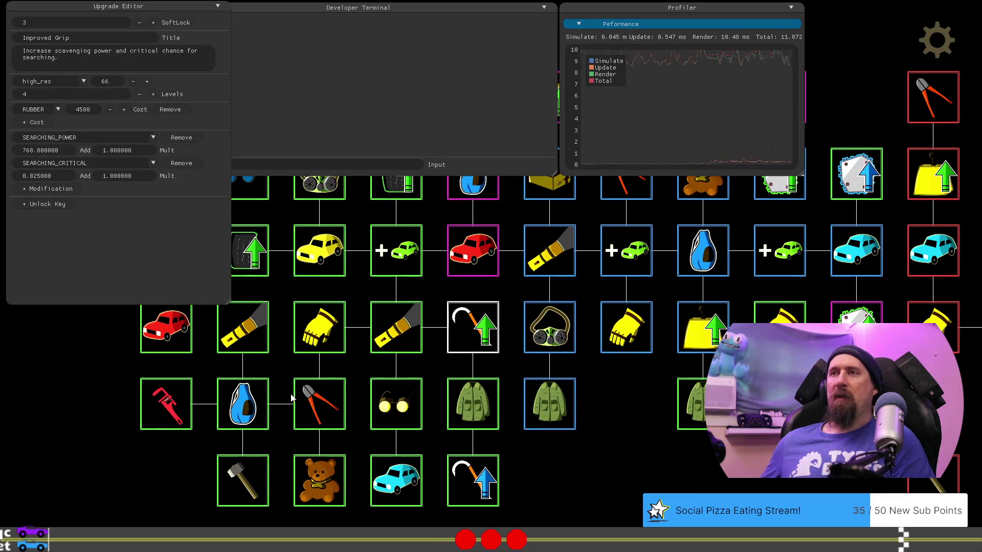
{"action": "left_click", "coordinate": [468, 330]}
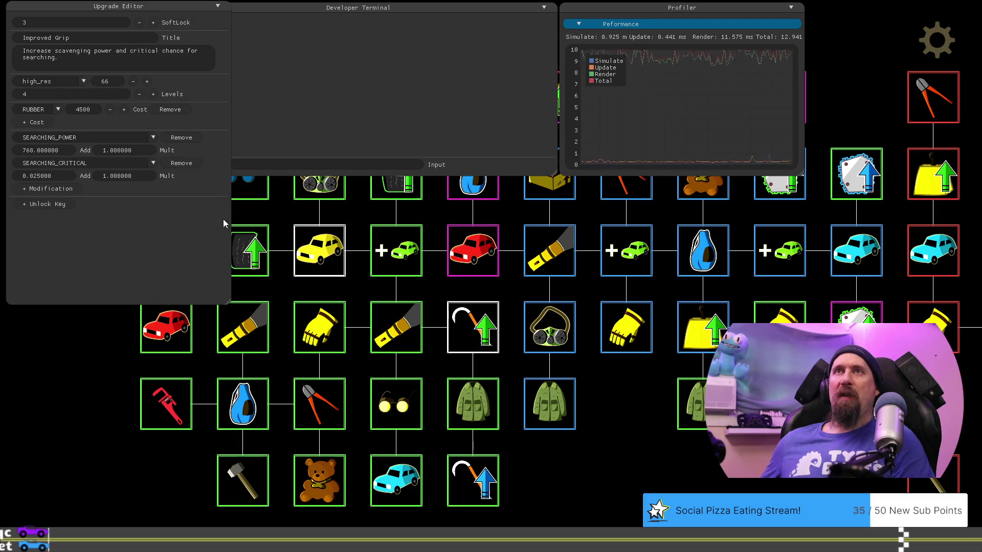
{"action": "double_click", "coordinate": [95, 110]}
{"action": "key", "text": "BackSpace"}
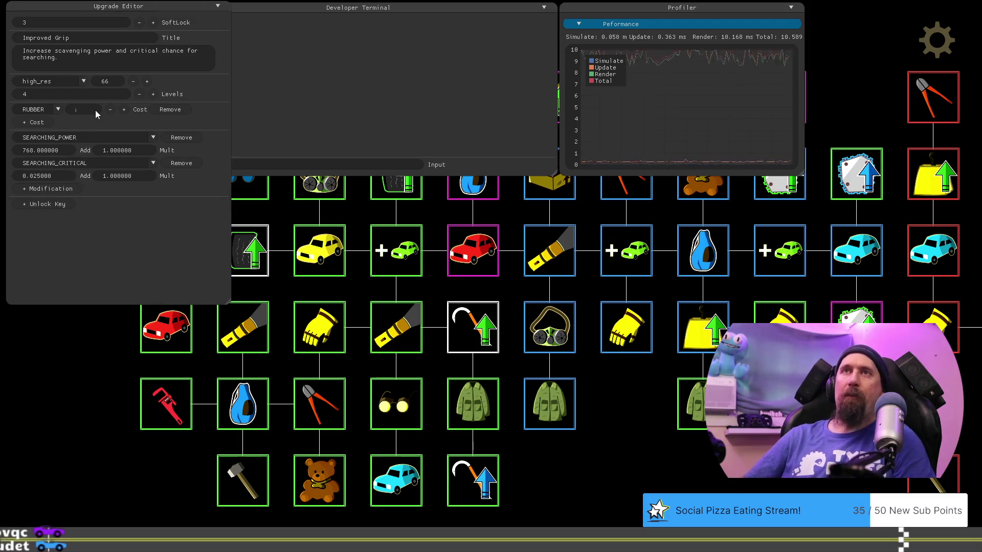
{"action": "type", "text": "5000"}
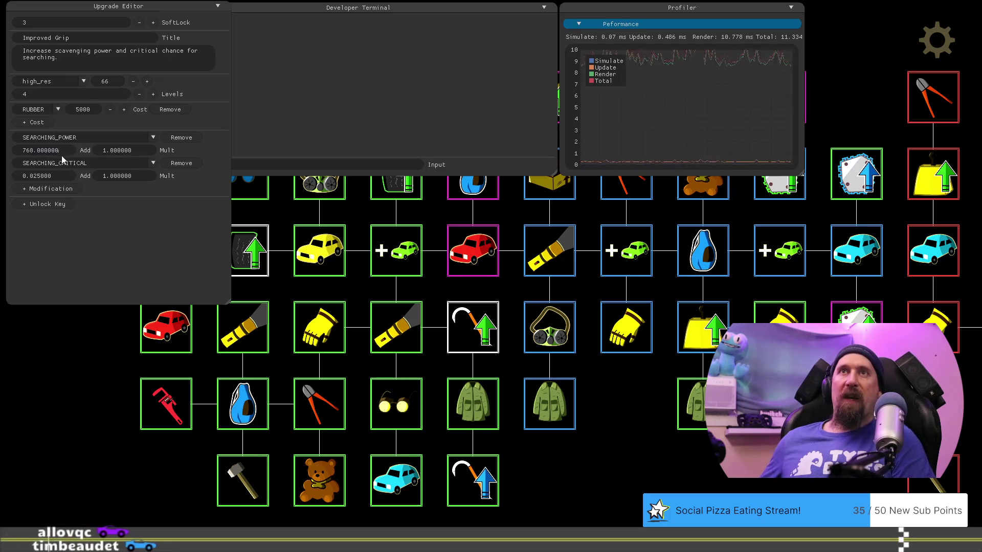
Change its SEARCHING_POWER bonus from 768 to 512 and leave the editor with F1.
{"action": "key", "text": "BackSpace"}
{"action": "key", "text": "BackSpace"}
{"action": "key", "text": "BackSpace"}
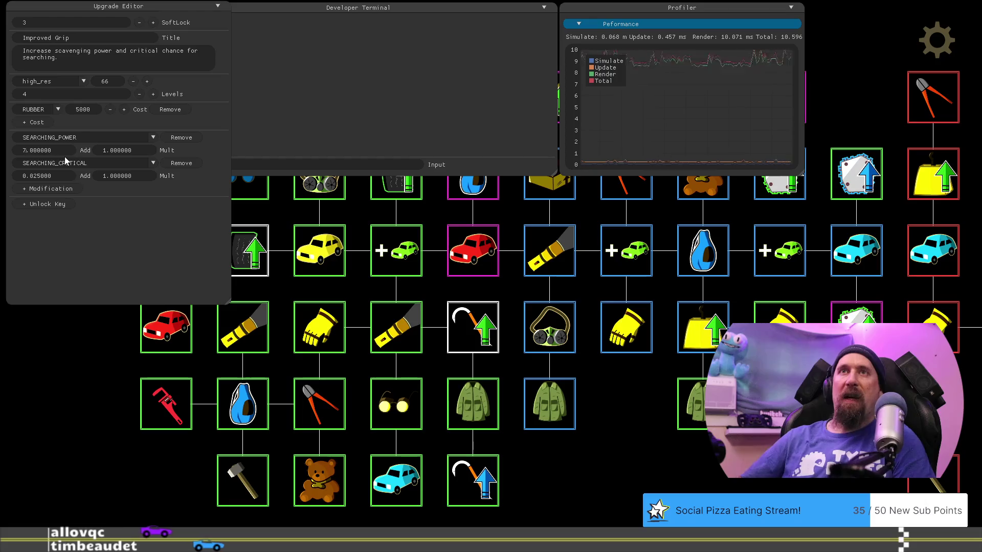
{"action": "type", "text": "6"}
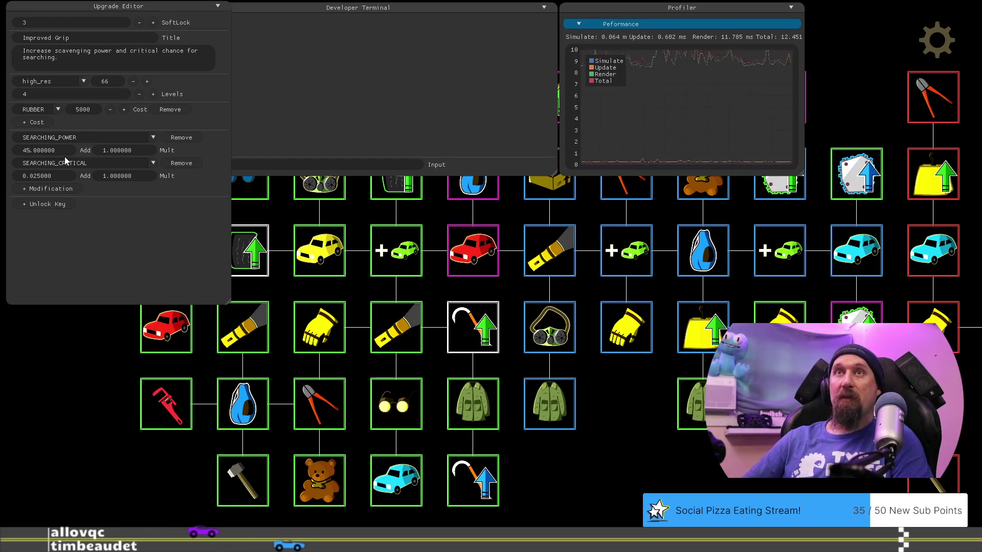
{"action": "key", "text": "BackSpace"}
{"action": "type", "text": "512"}
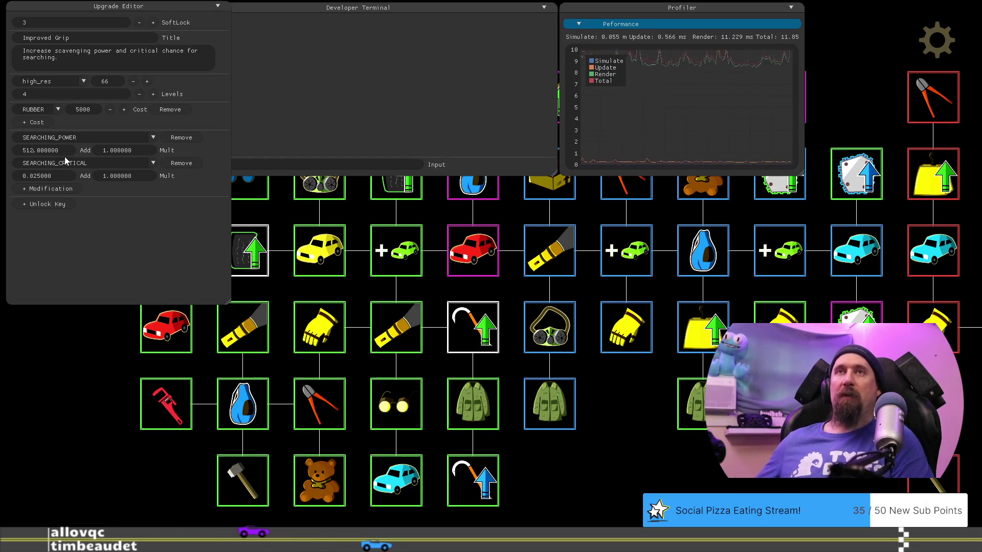
{"action": "left_click", "coordinate": [94, 379]}
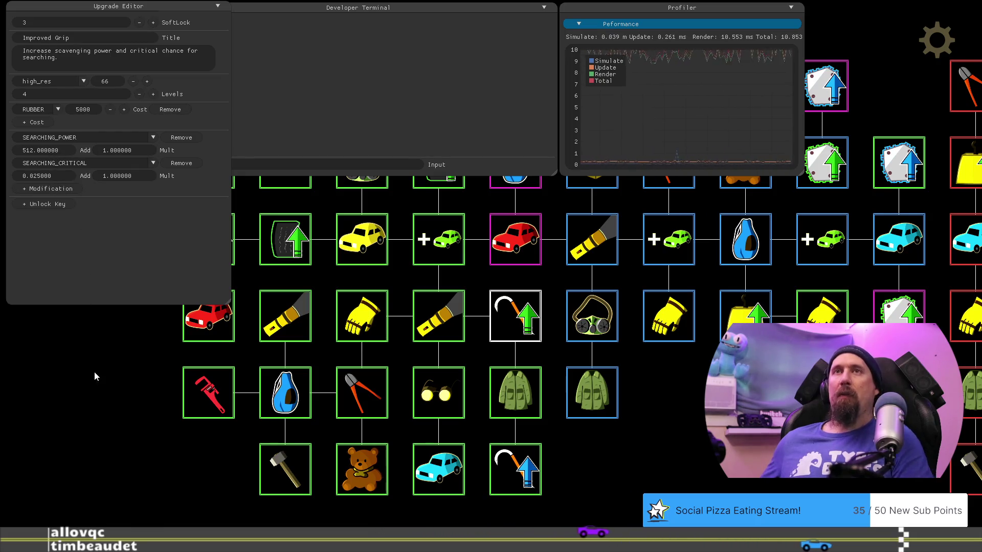
{"action": "key", "text": "F1"}
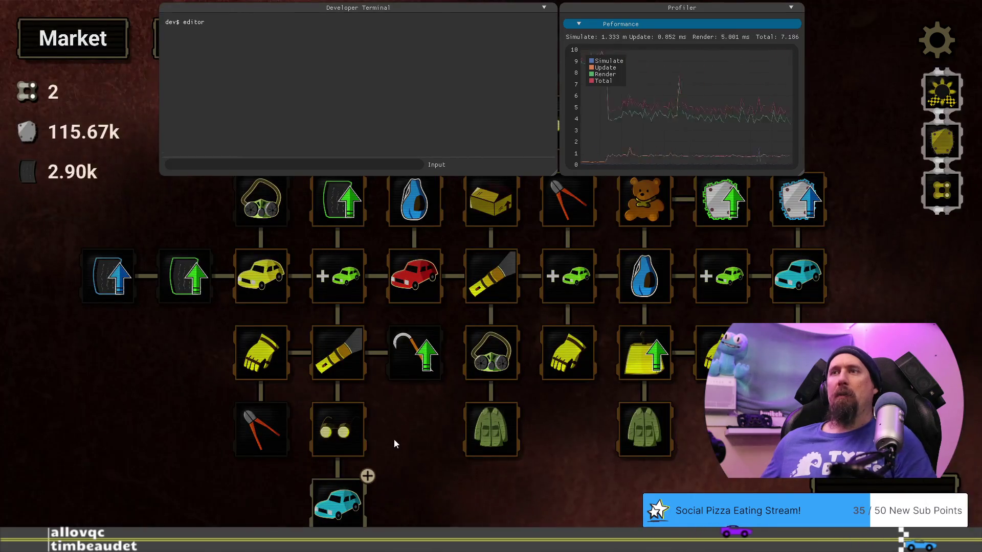
Re-enter the editor through the developer terminal and reopen Improved Grip.
{"action": "key", "text": "grave"}
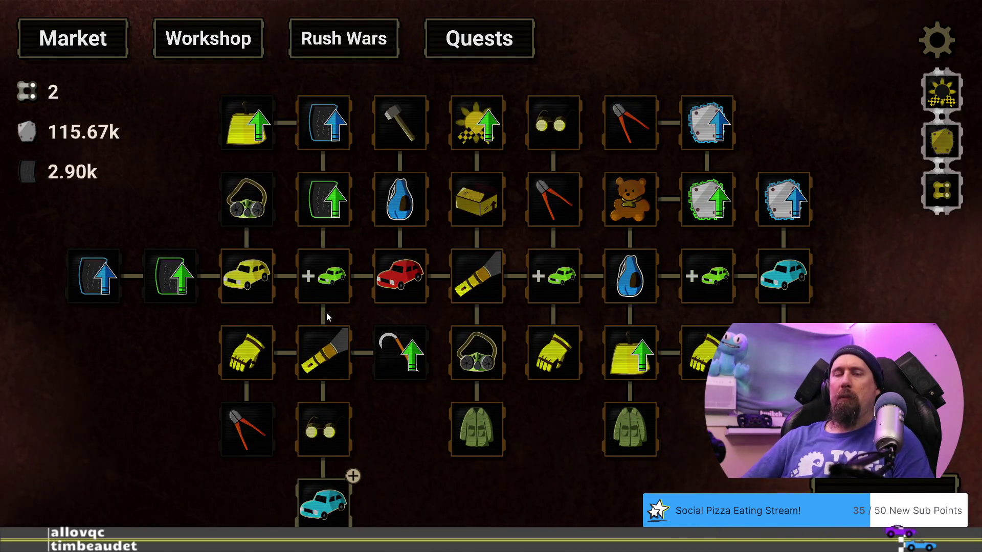
{"action": "key", "text": "grave"}
{"action": "key", "text": "Return"}
{"action": "key", "text": "grave"}
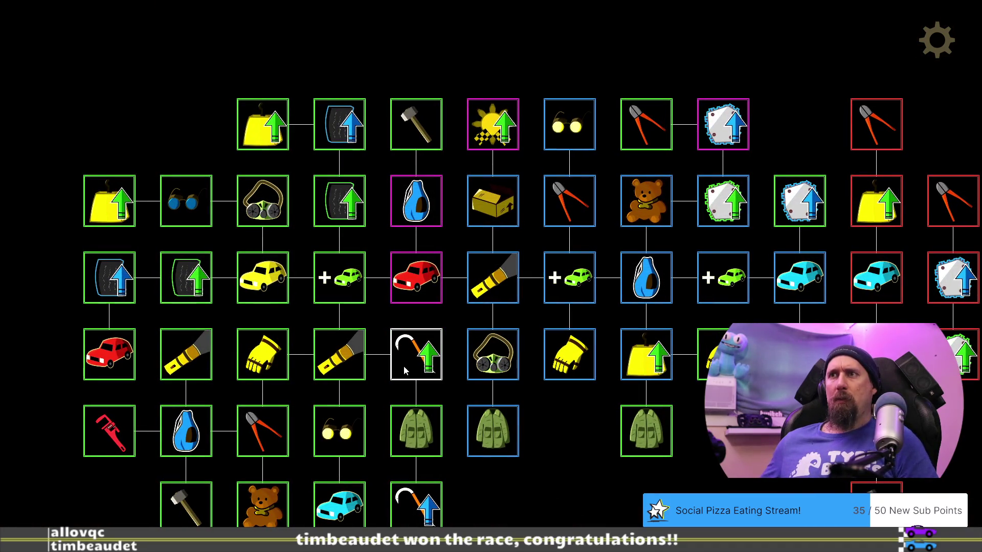
{"action": "left_click", "coordinate": [404, 367]}
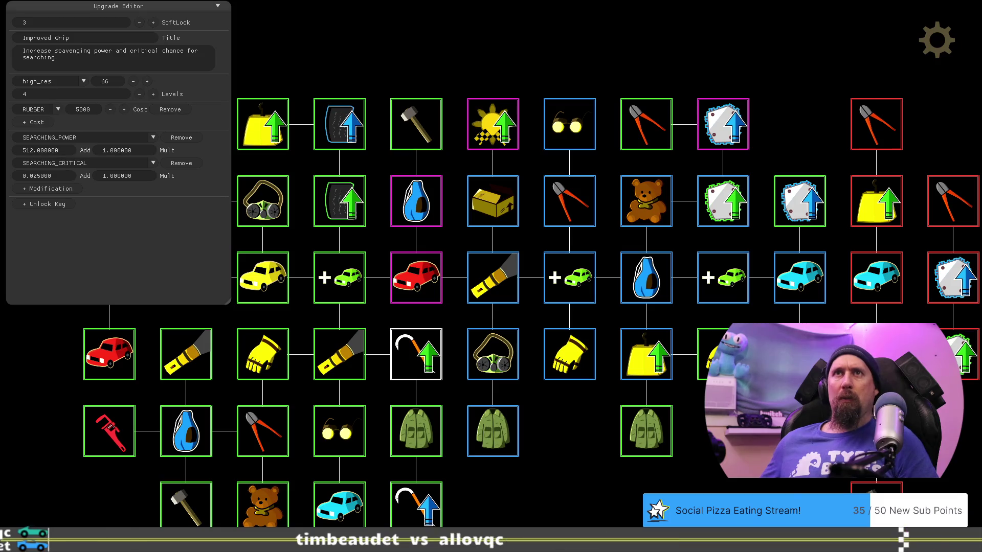
{"action": "left_click_drag", "start_coordinate": [553, 525], "coordinate": [623, 504]}
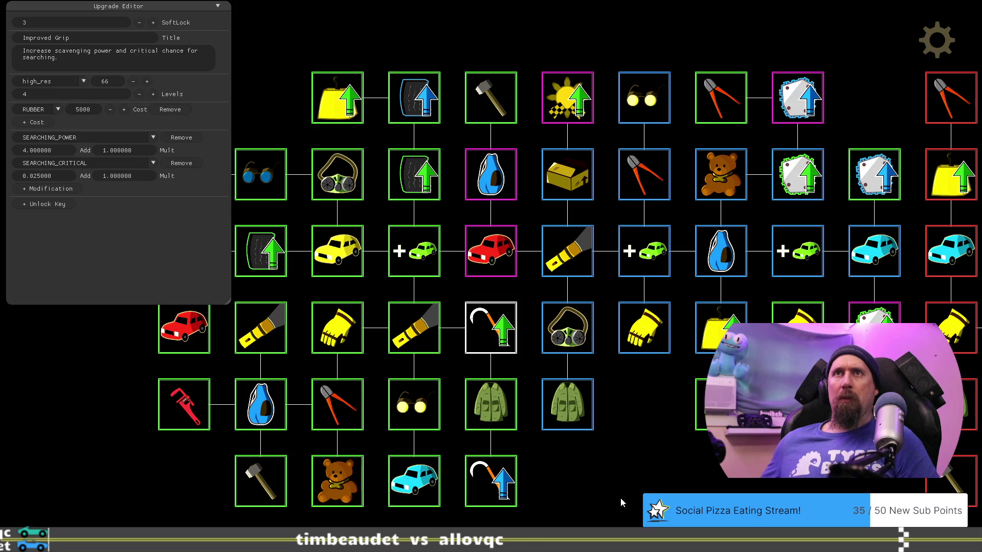
{"action": "type", "text": "68"}
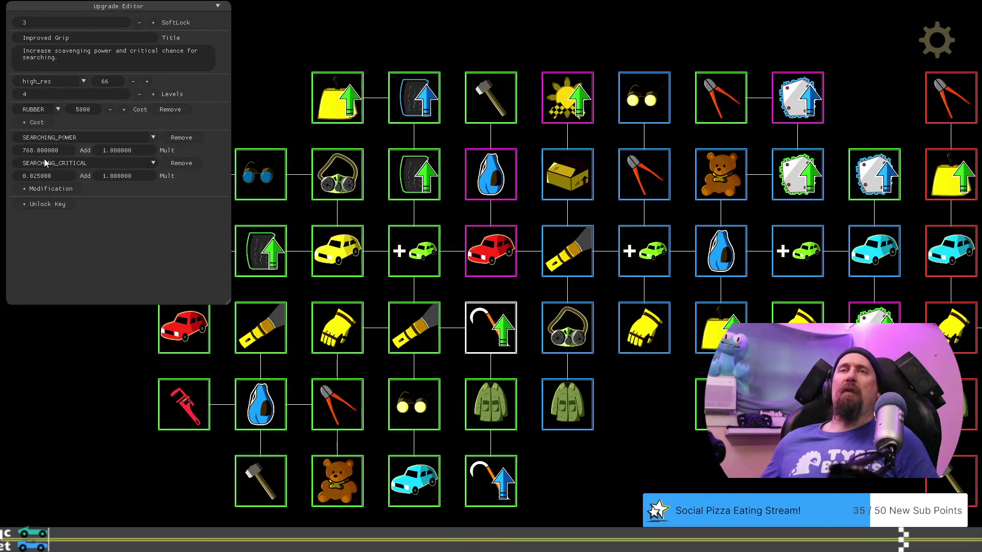
In Chrome, open a new tab and enter 256*4 to get 1024.
{"action": "key", "text": "alt+Tab"}
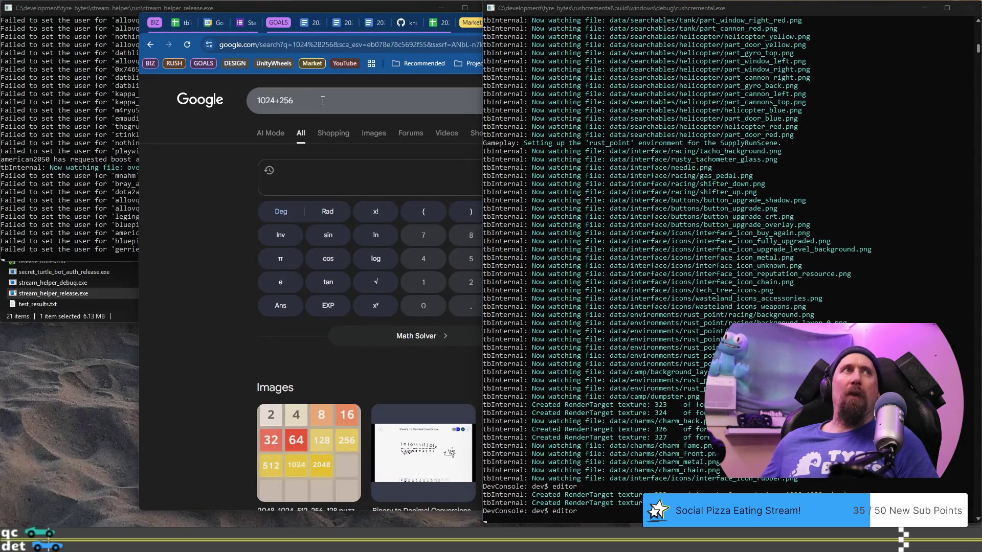
{"action": "left_click", "coordinate": [306, 101]}
{"action": "key", "text": "ctrl+t"}
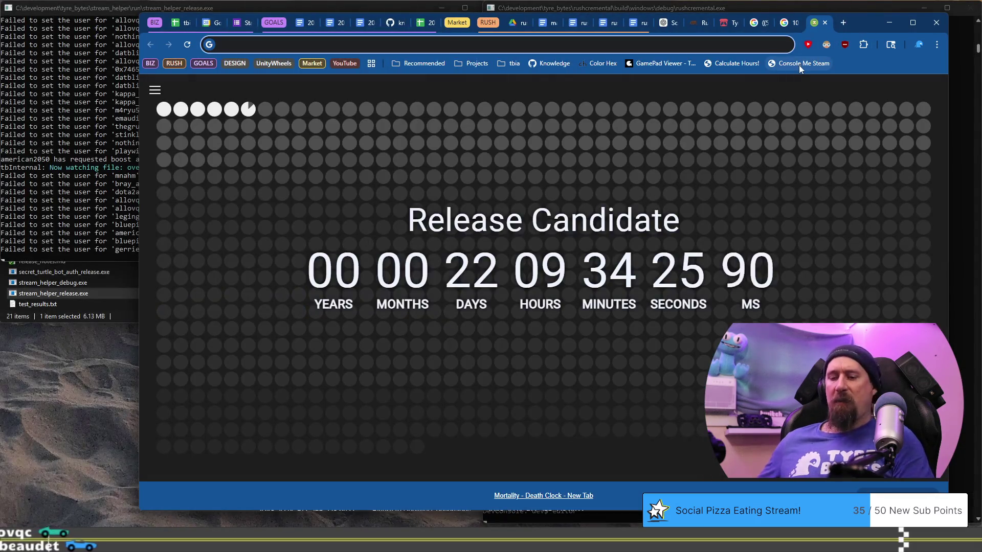
{"action": "type", "text": "256*4"}
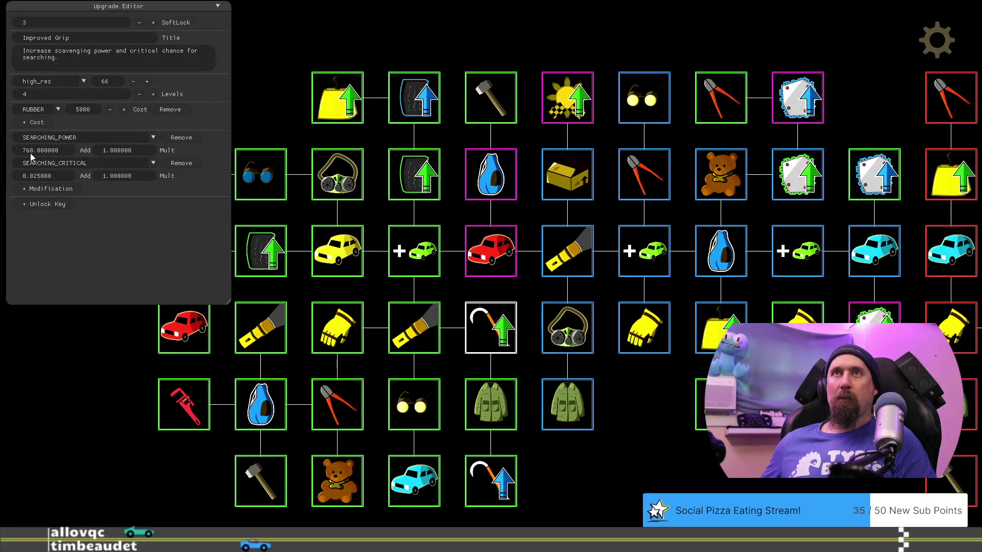
Retype Improved Grip's searching power value toward 512.
{"action": "type", "text": "2"}
{"action": "key", "text": "Return"}
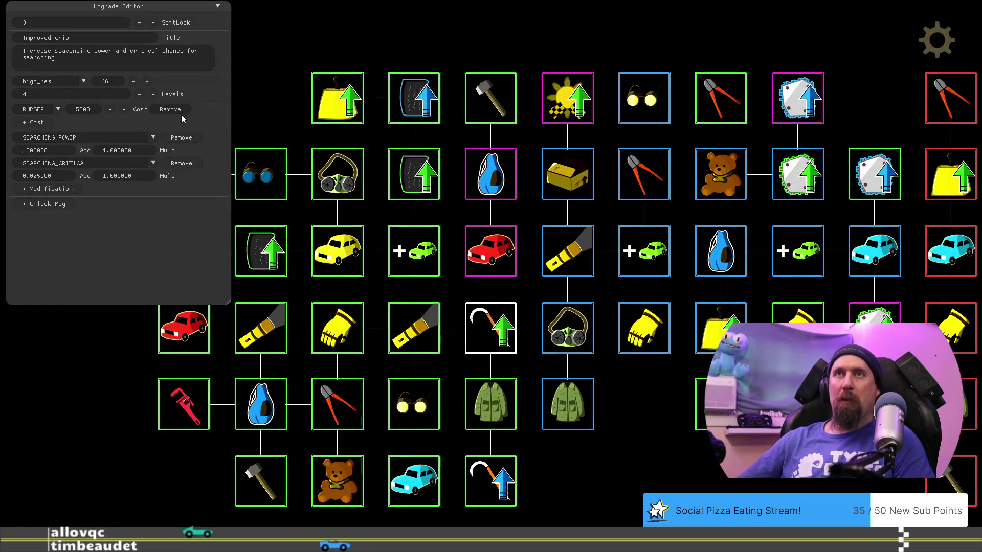
{"action": "type", "text": "256"}
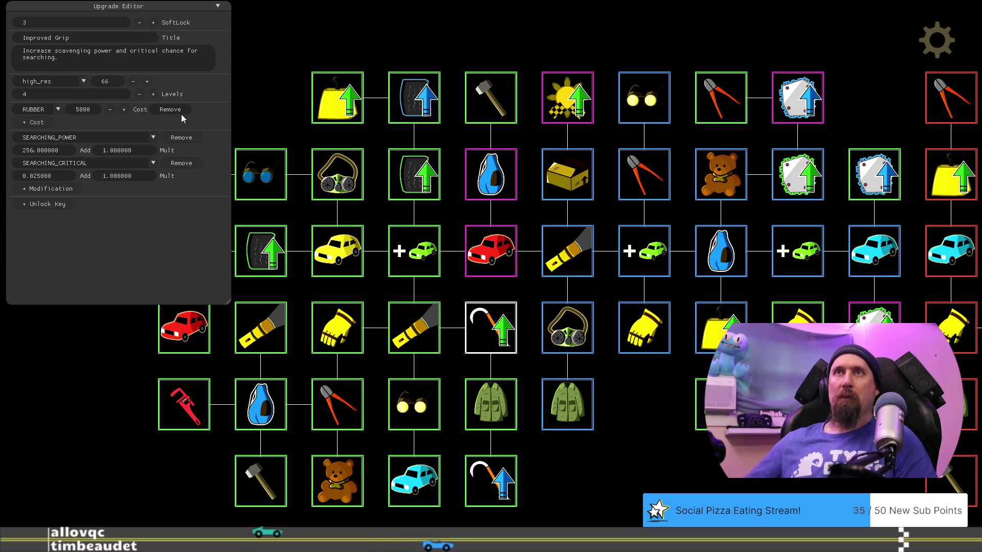
{"action": "key", "text": "BackSpace"}
{"action": "key", "text": "BackSpace"}
{"action": "key", "text": "BackSpace"}
{"action": "type", "text": "51"}
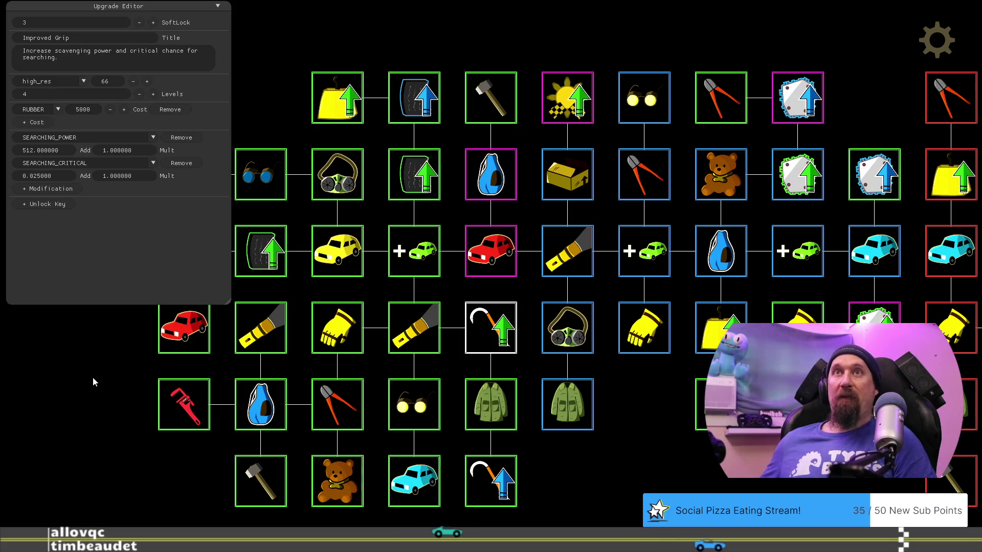
Open the Cargo Jacket, Improved Grip and then Dismantler upgrades.
{"action": "left_click", "coordinate": [490, 404]}
{"action": "left_click", "coordinate": [486, 333]}
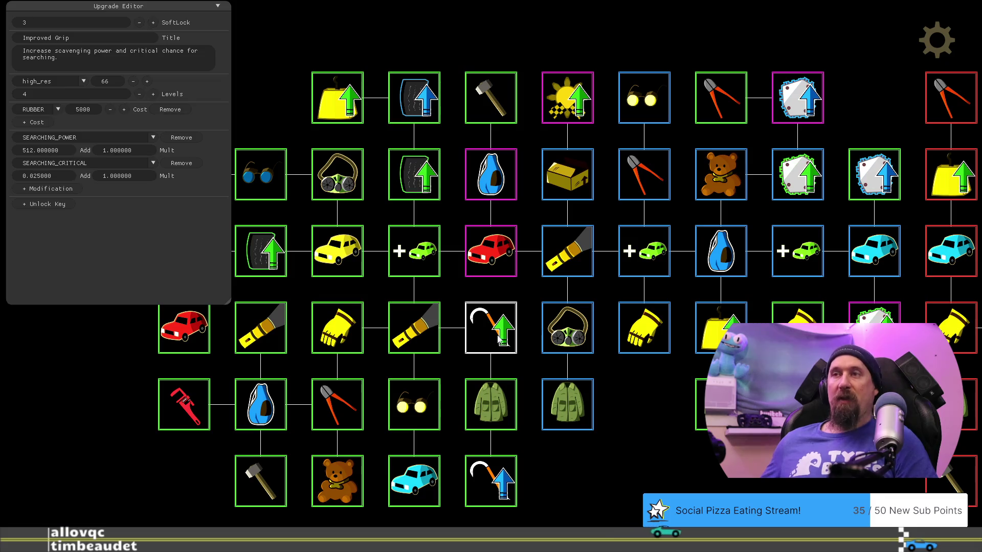
{"action": "left_click", "coordinate": [343, 412]}
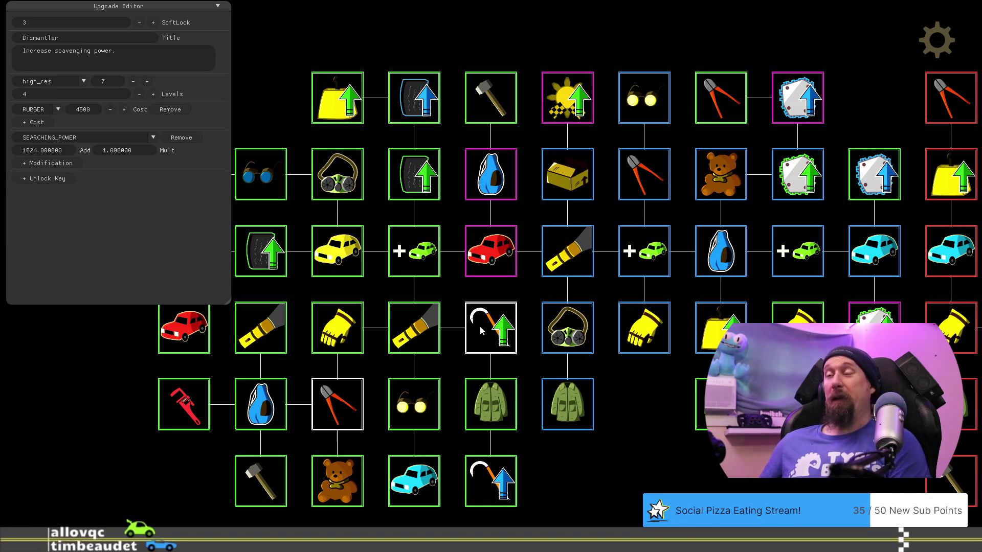
Pull Dismantler out of the grid and move Improved Grip down into row four.
{"action": "left_click_drag", "start_coordinate": [364, 427], "coordinate": [457, 288]}
{"action": "left_click_drag", "start_coordinate": [427, 240], "coordinate": [274, 472]}
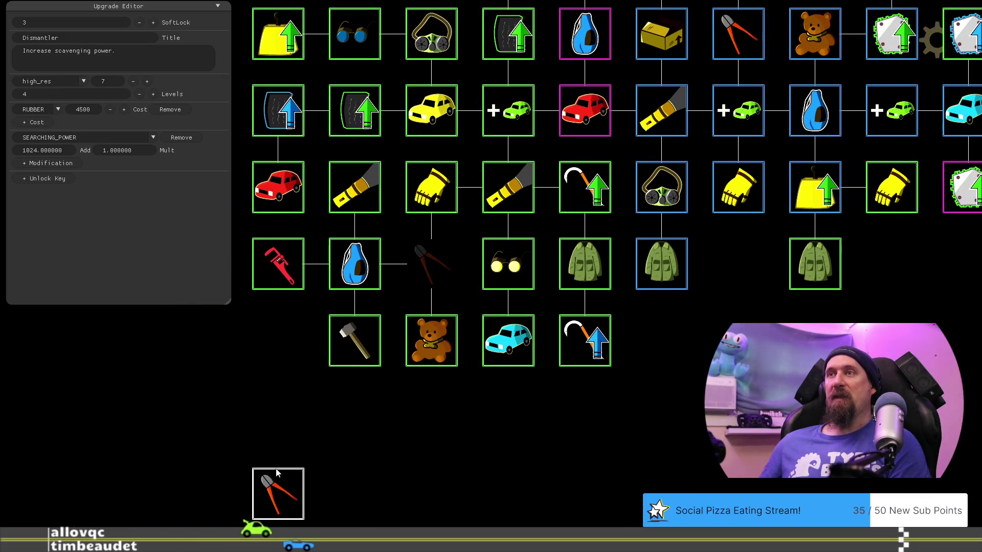
{"action": "mouse_move", "coordinate": [583, 194]}
{"action": "left_mouse_down"}
{"action": "mouse_move", "coordinate": [488, 228]}
{"action": "mouse_move", "coordinate": [430, 271]}
{"action": "left_mouse_up"}
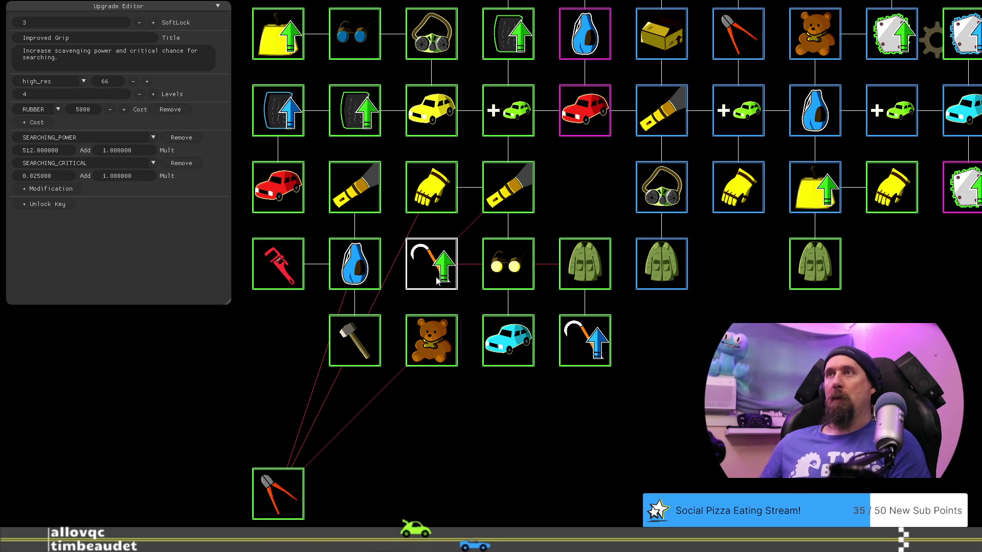
{"action": "mouse_move", "coordinate": [437, 280]}
{"action": "left_mouse_down"}
{"action": "mouse_move", "coordinate": [491, 244]}
{"action": "mouse_move", "coordinate": [575, 214]}
{"action": "mouse_move", "coordinate": [434, 268]}
{"action": "left_mouse_up"}
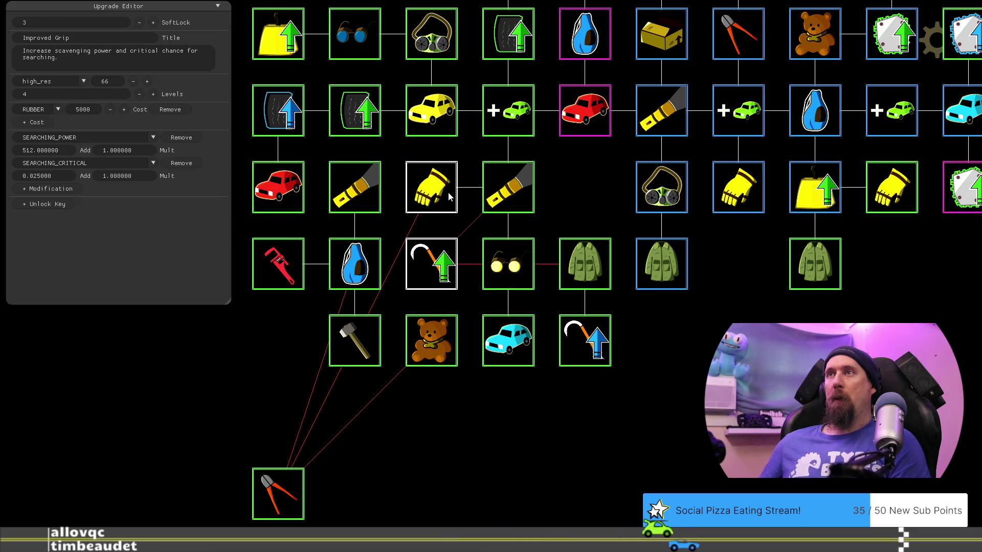
Inspect the Glasses, Gloves, Improved Grip, Stuffed Bear and Bag upgrades.
{"action": "left_click", "coordinate": [503, 269]}
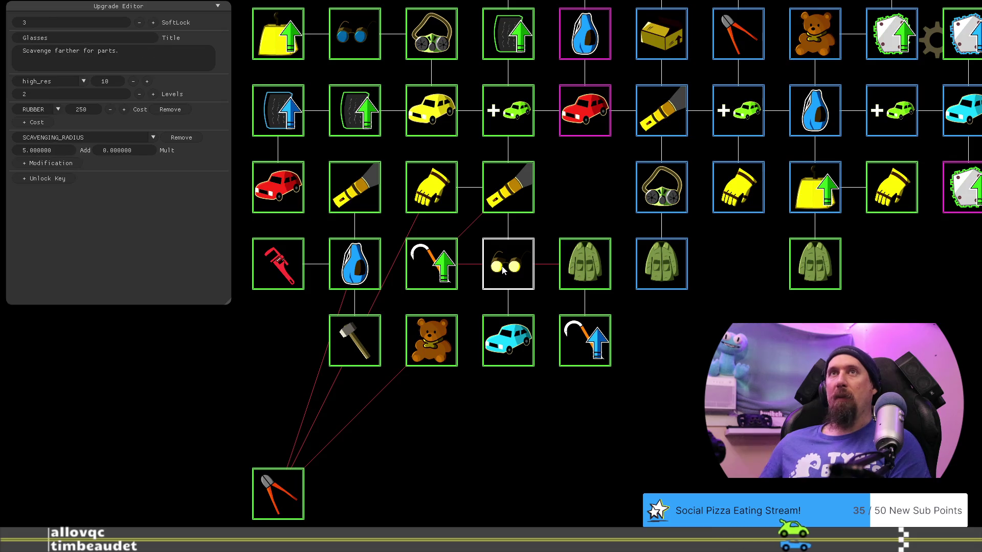
{"action": "left_click", "coordinate": [433, 186]}
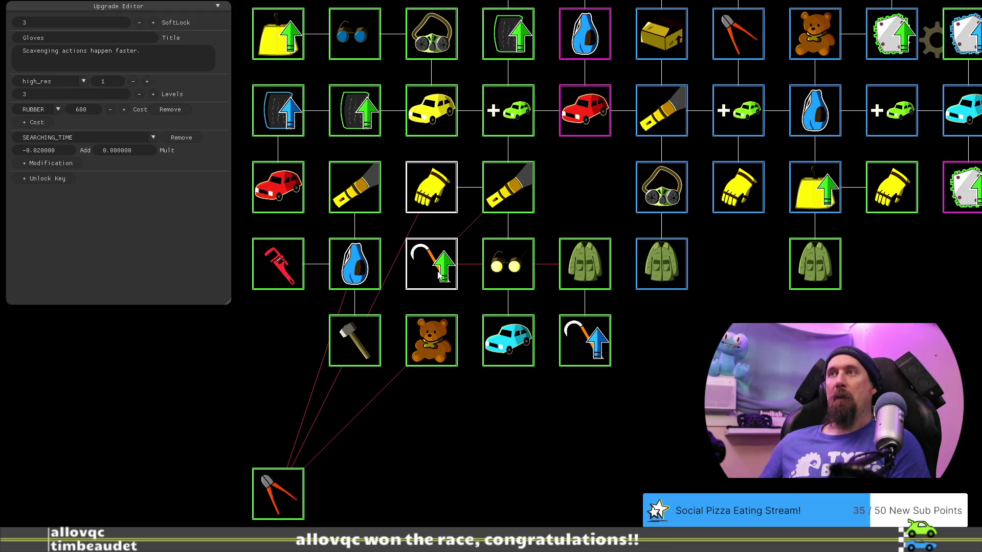
{"action": "left_click", "coordinate": [512, 270]}
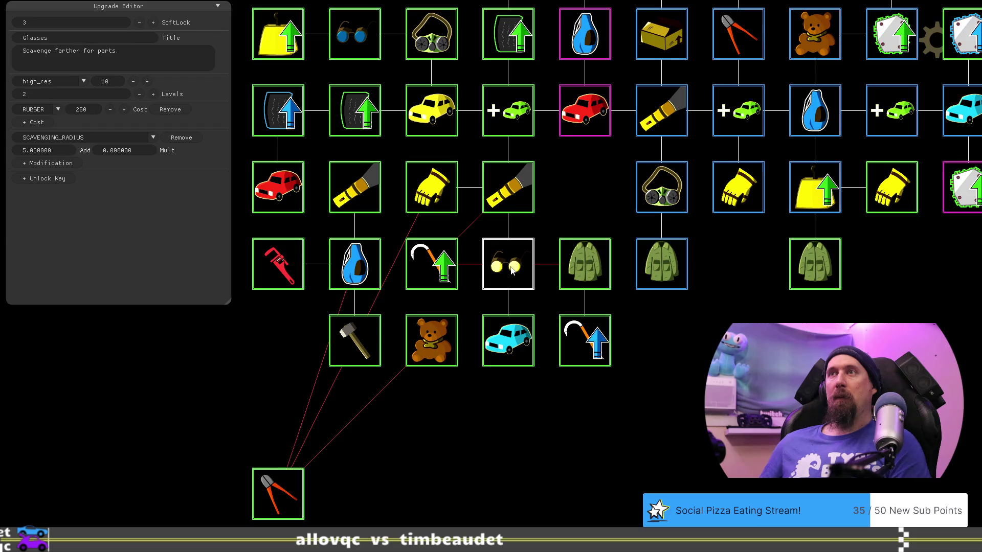
{"action": "left_click", "coordinate": [424, 207]}
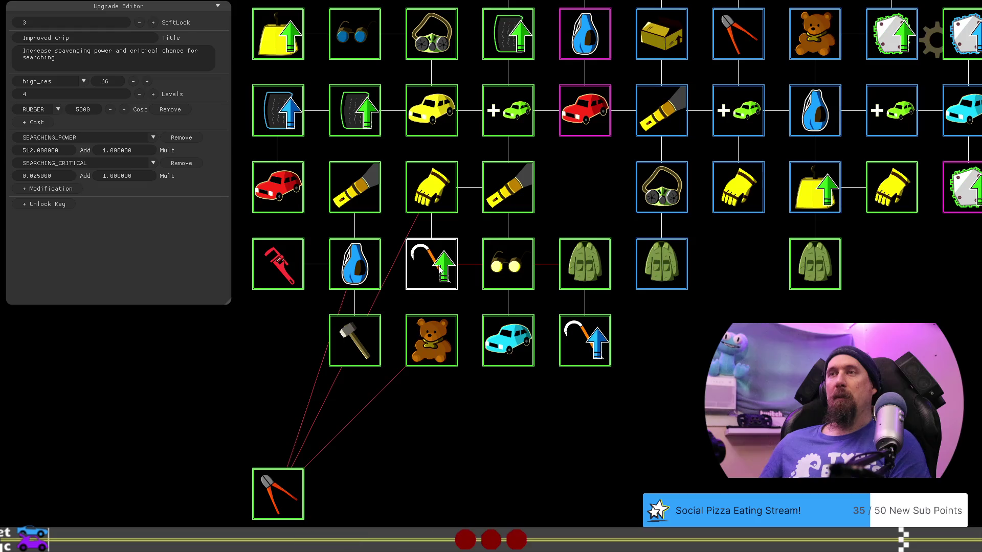
{"action": "left_click", "coordinate": [432, 322]}
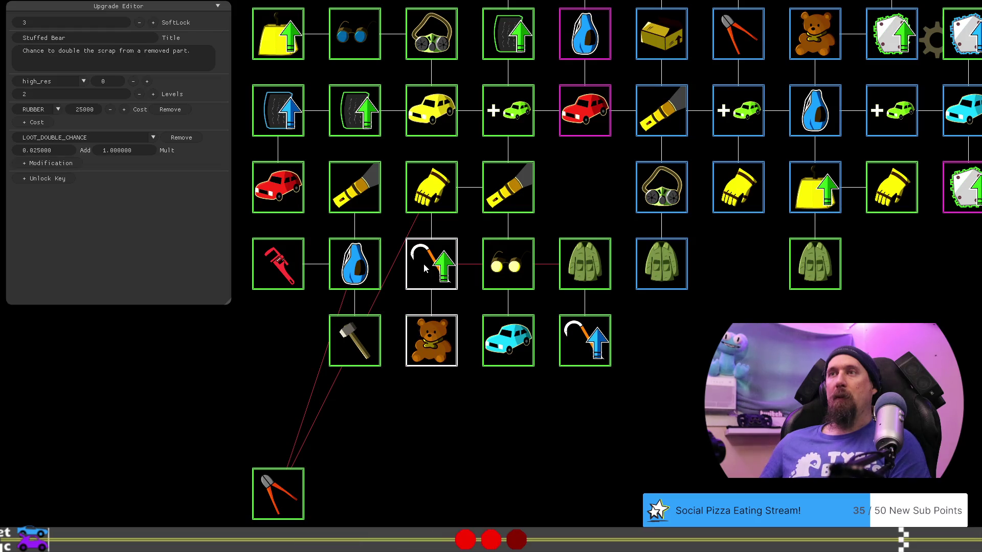
{"action": "left_click", "coordinate": [354, 276]}
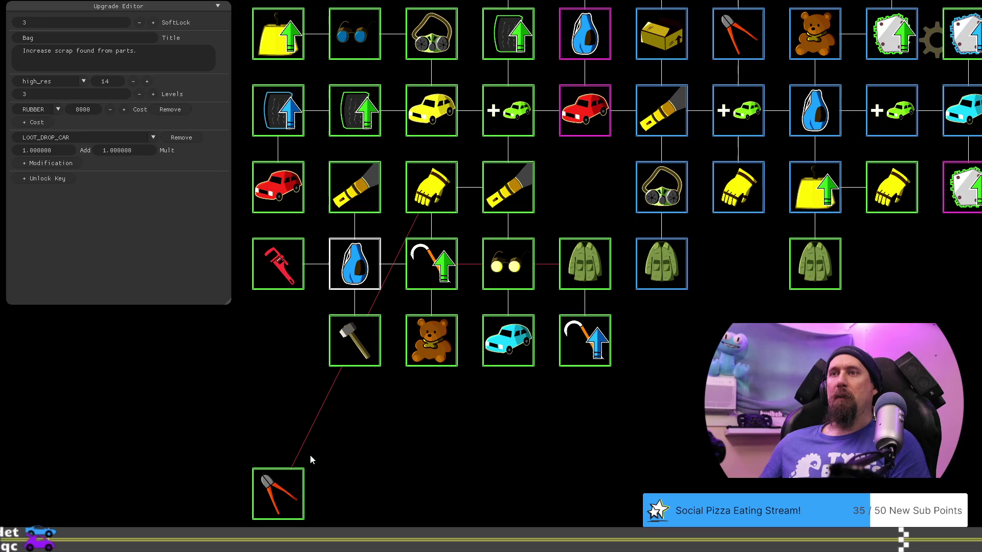
Make flashlight Dismantler's prerequisite and place Dismantler above Cargo Jacket, then check it.
{"action": "left_click", "coordinate": [287, 499]}
{"action": "right_click", "coordinate": [508, 187]}
{"action": "left_click_drag", "start_coordinate": [280, 504], "coordinate": [587, 197]}
{"action": "left_click", "coordinate": [589, 284]}
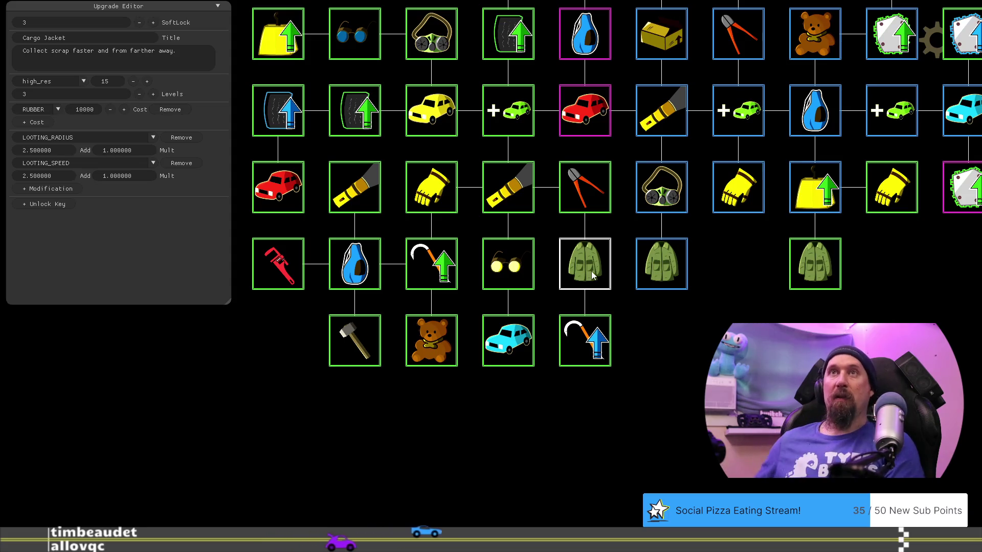
{"action": "left_click", "coordinate": [591, 204]}
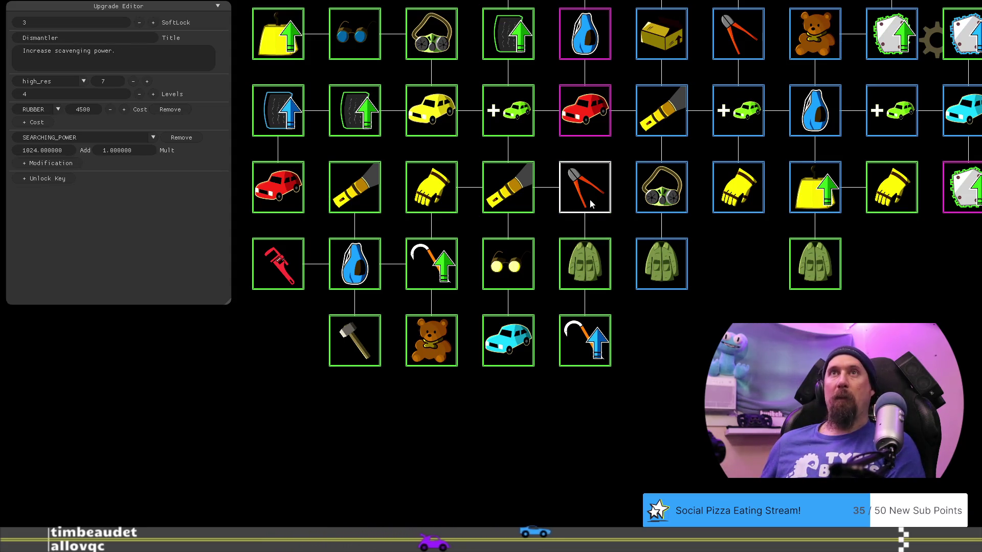
{"action": "left_click", "coordinate": [513, 243]}
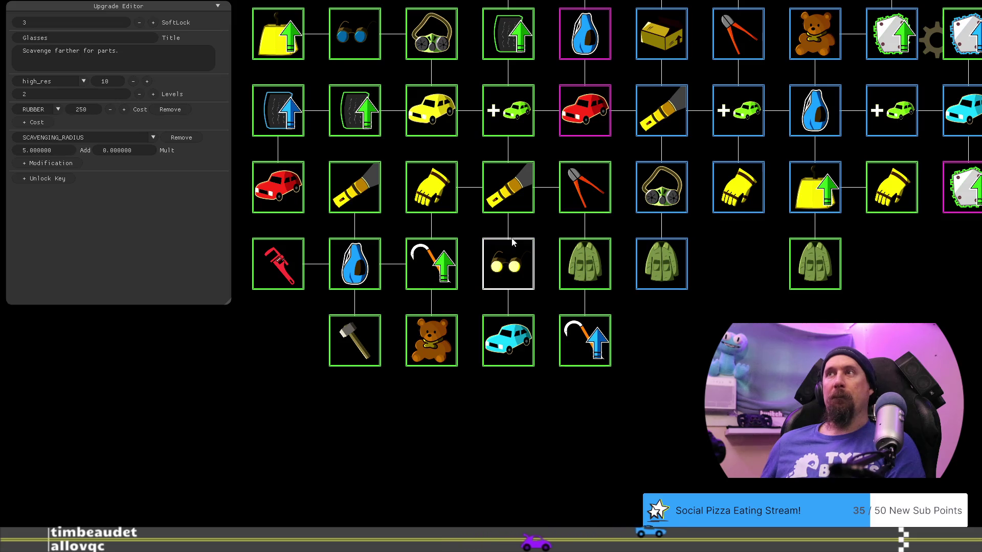
{"action": "left_click", "coordinate": [583, 192]}
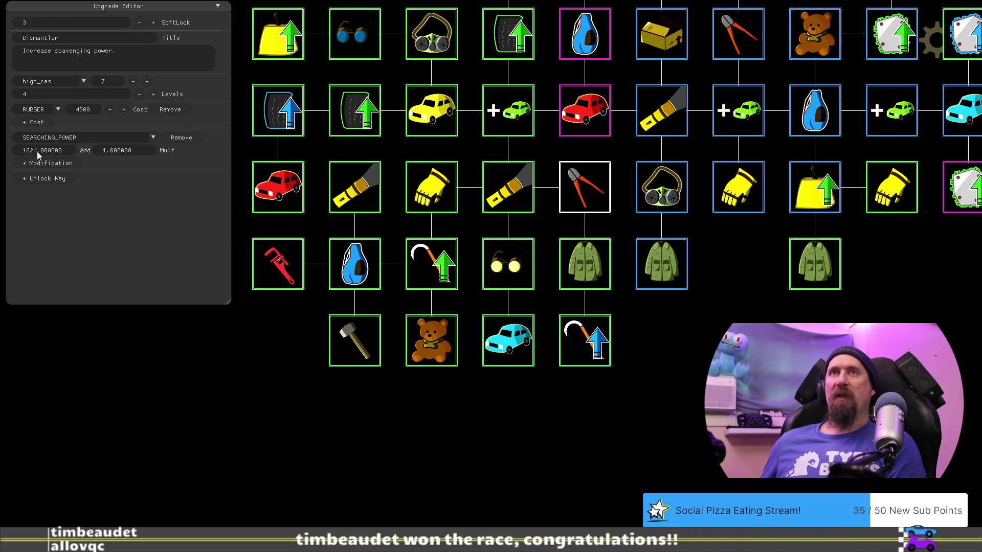
Replace the last number in the browser calculation with 512, then open the Wrench upgrade.
{"action": "key", "text": "alt+Tab"}
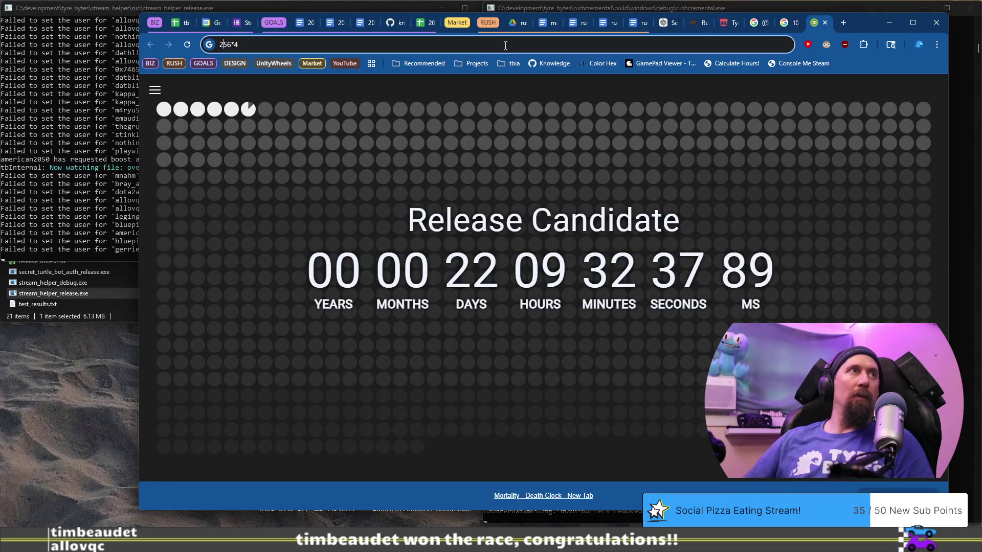
{"action": "key", "text": "BackSpace"}
{"action": "key", "text": "BackSpace"}
{"action": "key", "text": "BackSpace"}
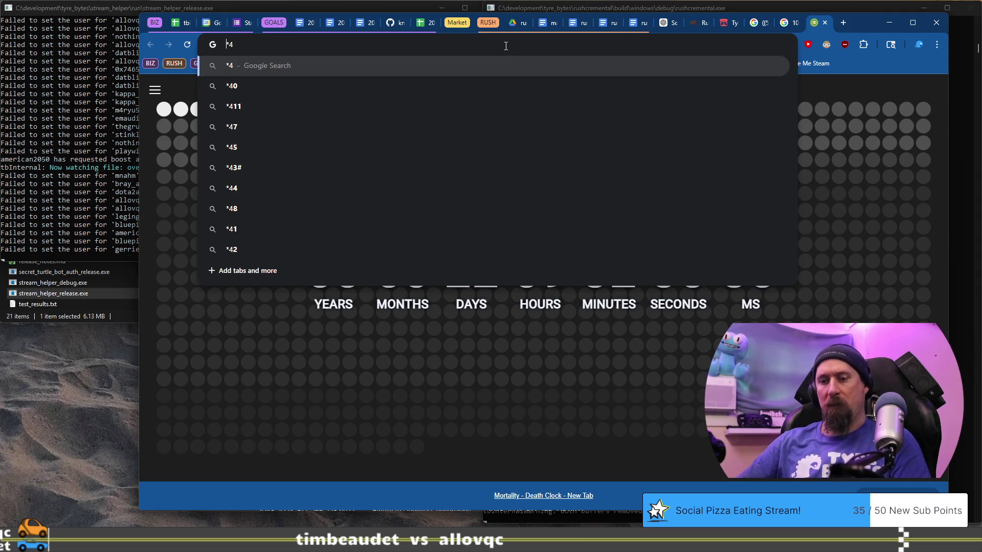
{"action": "type", "text": "512"}
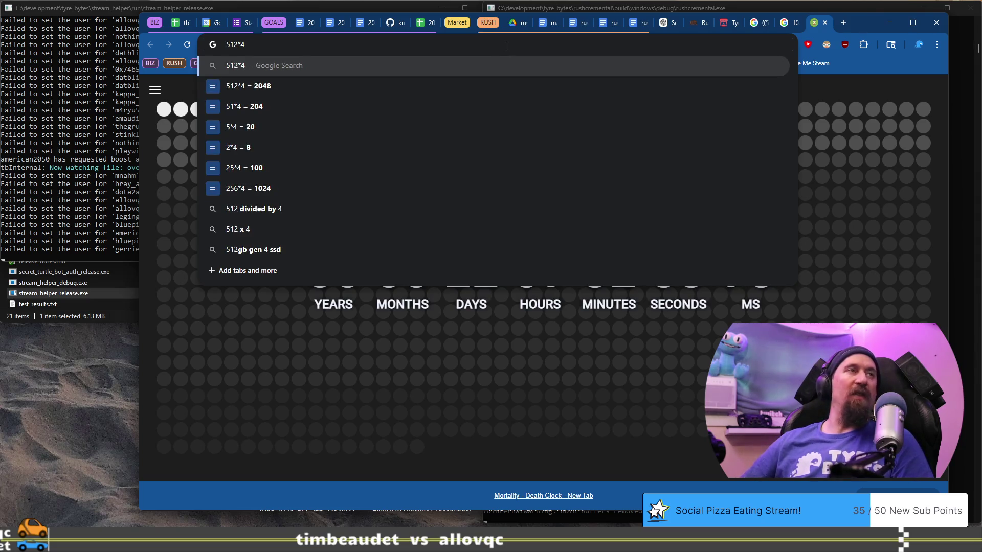
{"action": "key", "text": "alt+Tab"}
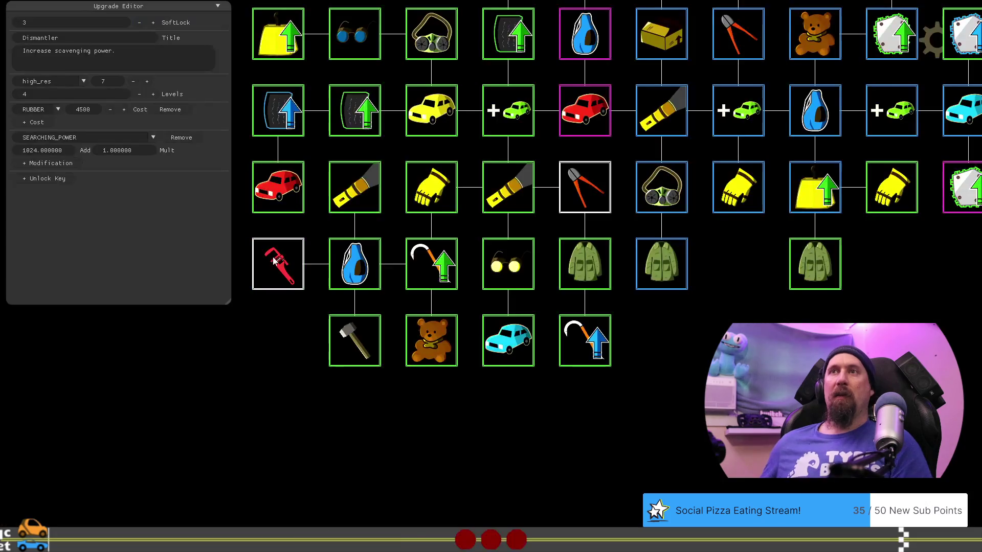
{"action": "left_click", "coordinate": [280, 263]}
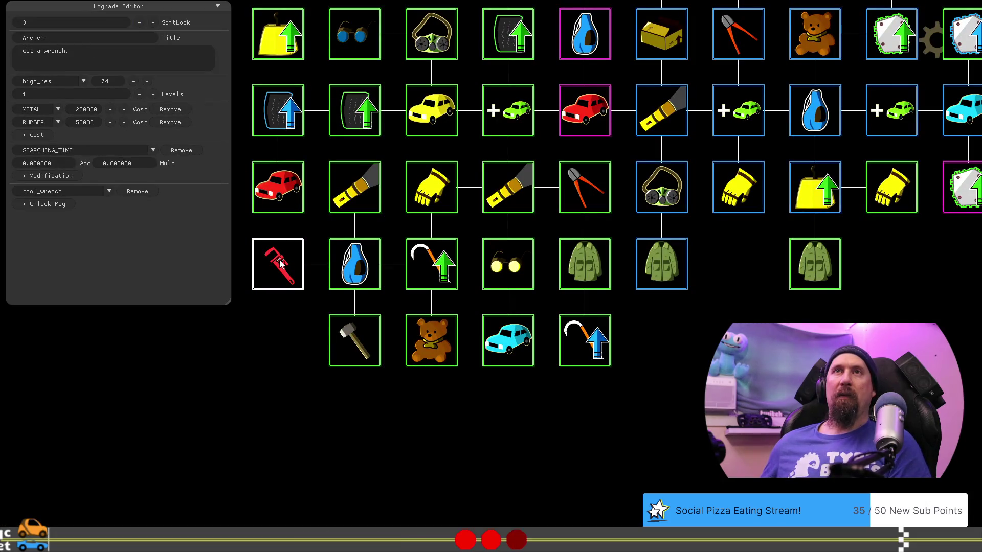
Turn the Wrench's METAL modification into a 2048 SEARCHING_POWER bonus.
{"action": "left_click", "coordinate": [57, 176]}
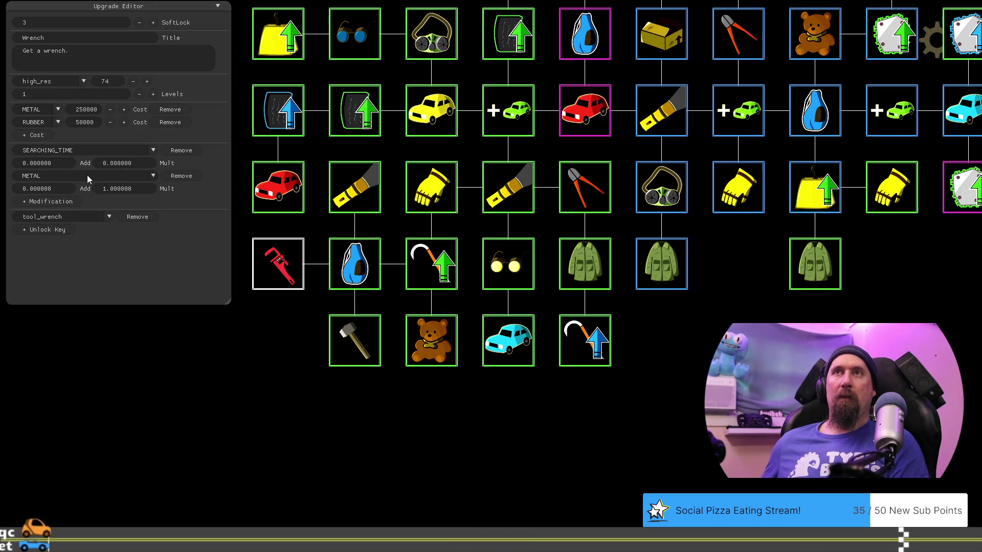
{"action": "left_click", "coordinate": [58, 191]}
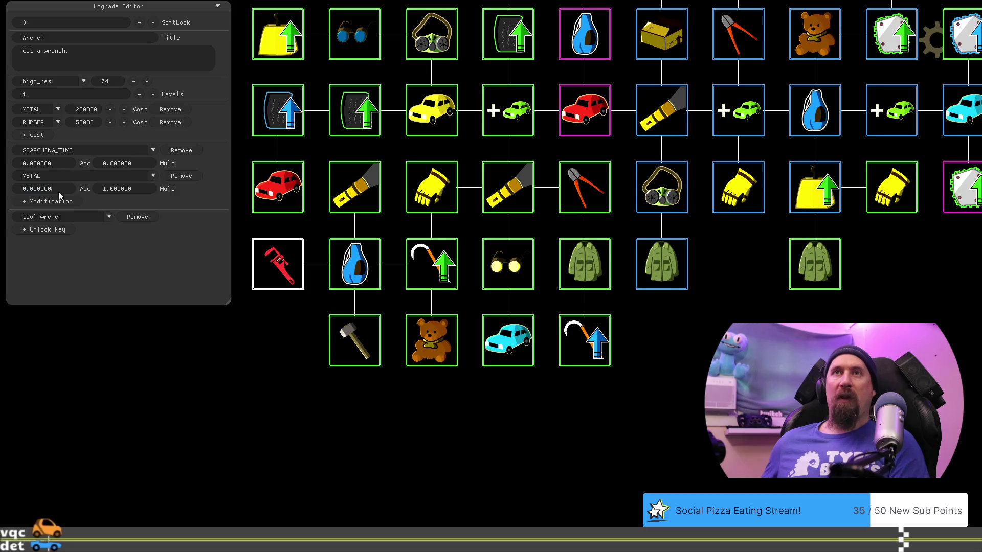
{"action": "type", "text": "24"}
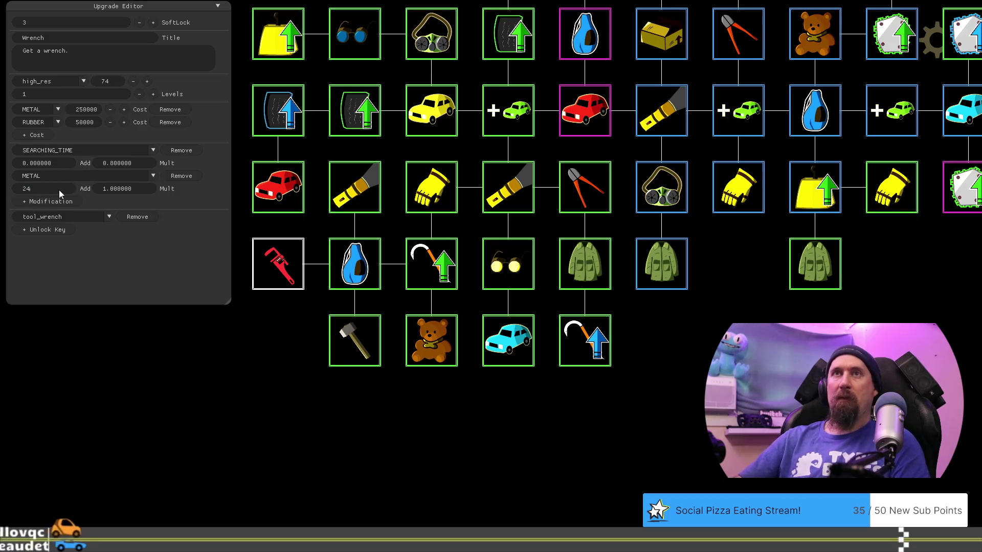
{"action": "type", "text": "48"}
{"action": "left_click", "coordinate": [99, 177]}
{"action": "scroll", "coordinate": [95, 229], "scroll_direction": "down", "scroll_amount": 3}
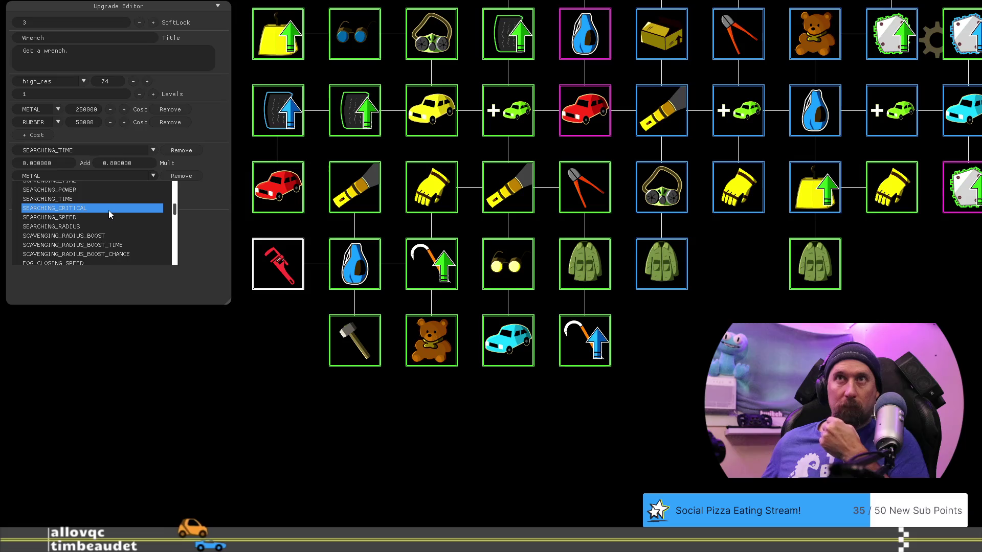
{"action": "left_click", "coordinate": [108, 192]}
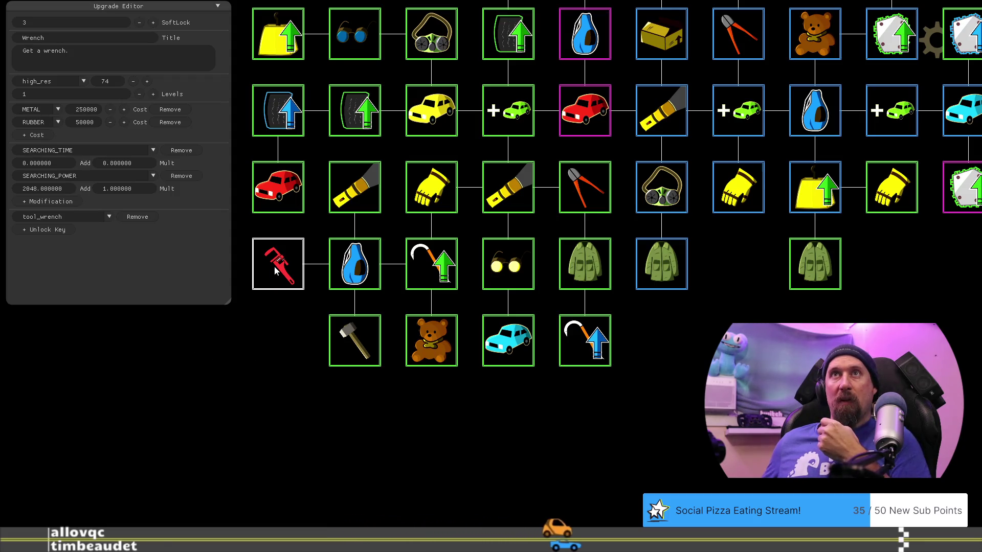
{"action": "left_click_drag", "start_coordinate": [281, 369], "coordinate": [324, 364]}
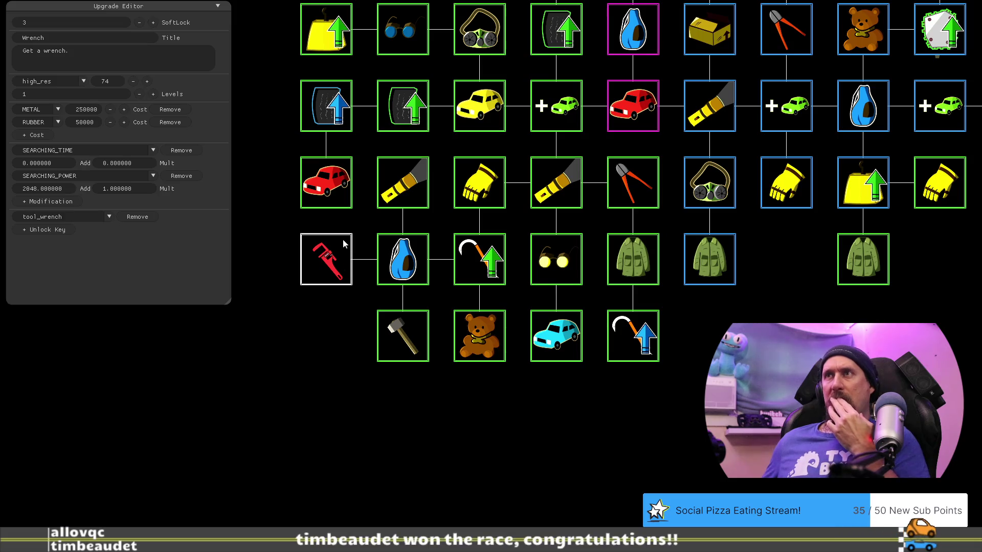
Inspect the Bag, Gloves and Flashlight upgrades' settings.
{"action": "left_click", "coordinate": [403, 261]}
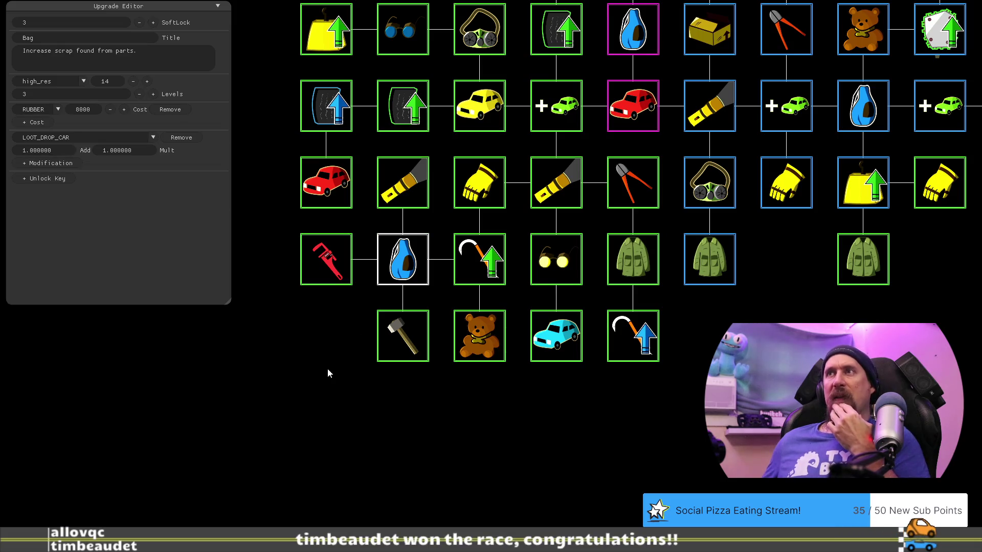
{"action": "left_click_drag", "start_coordinate": [316, 373], "coordinate": [354, 409]}
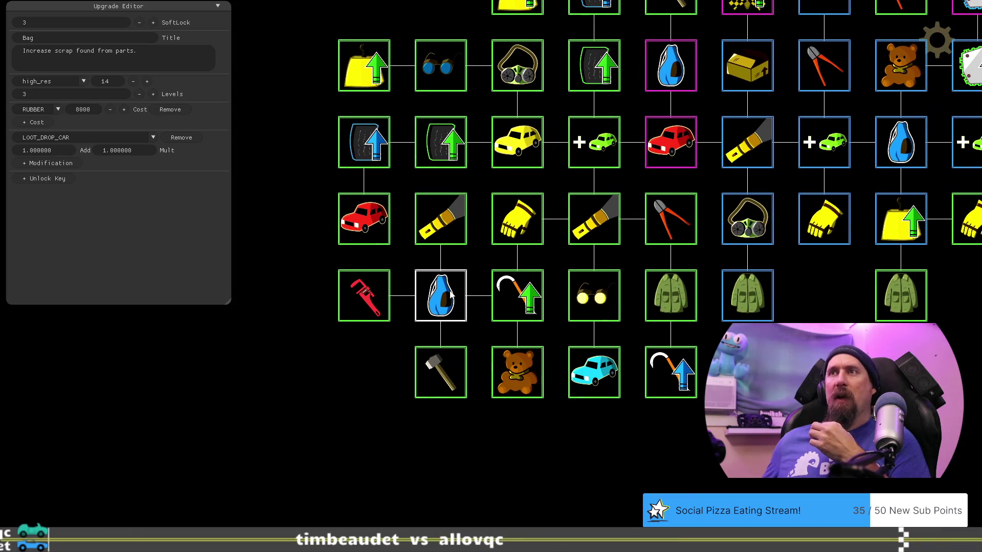
{"action": "left_click", "coordinate": [509, 232]}
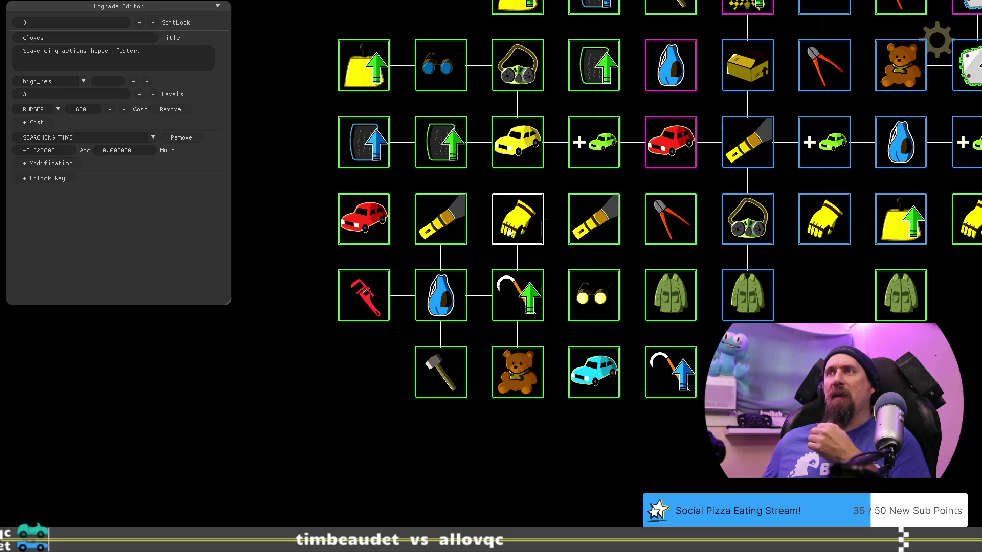
{"action": "left_click", "coordinate": [424, 231]}
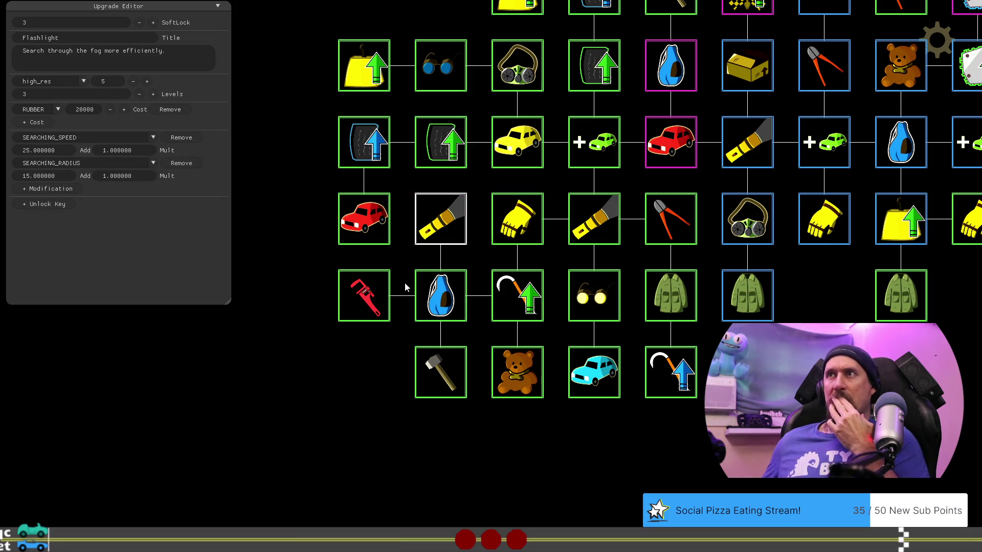
{"action": "left_click", "coordinate": [442, 307]}
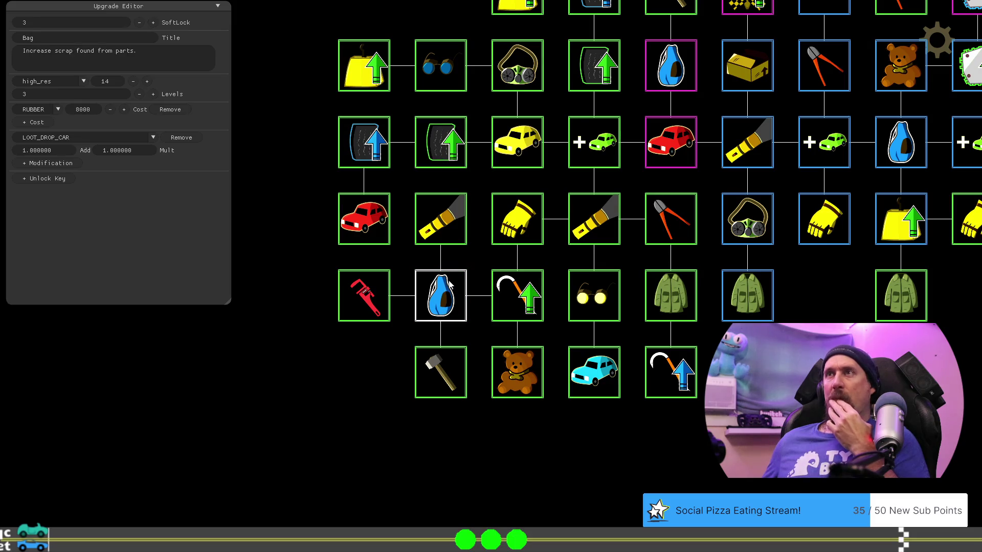
Pan the tree up and open the Increase Value upgrade.
{"action": "key", "text": "d"}
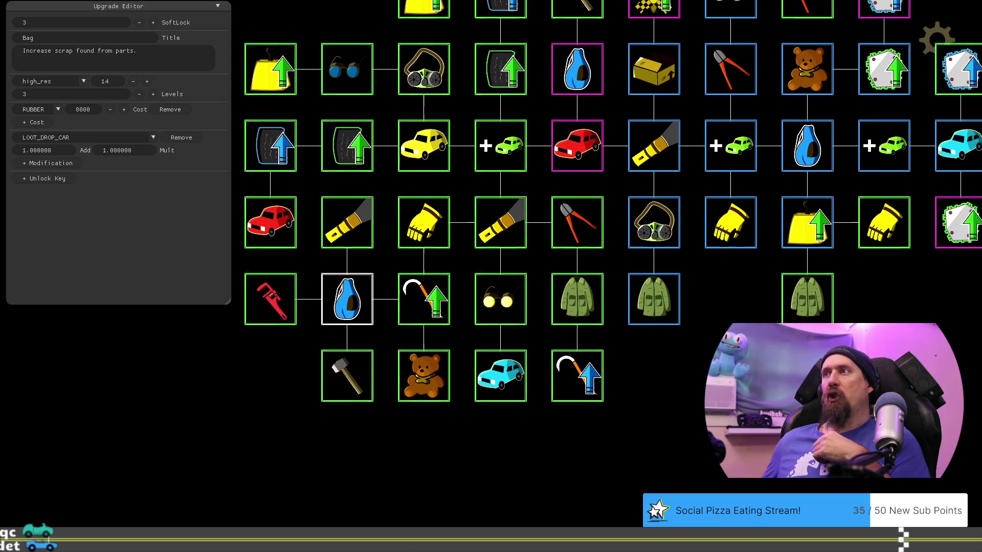
{"action": "key", "text": "w"}
{"action": "key", "text": "a"}
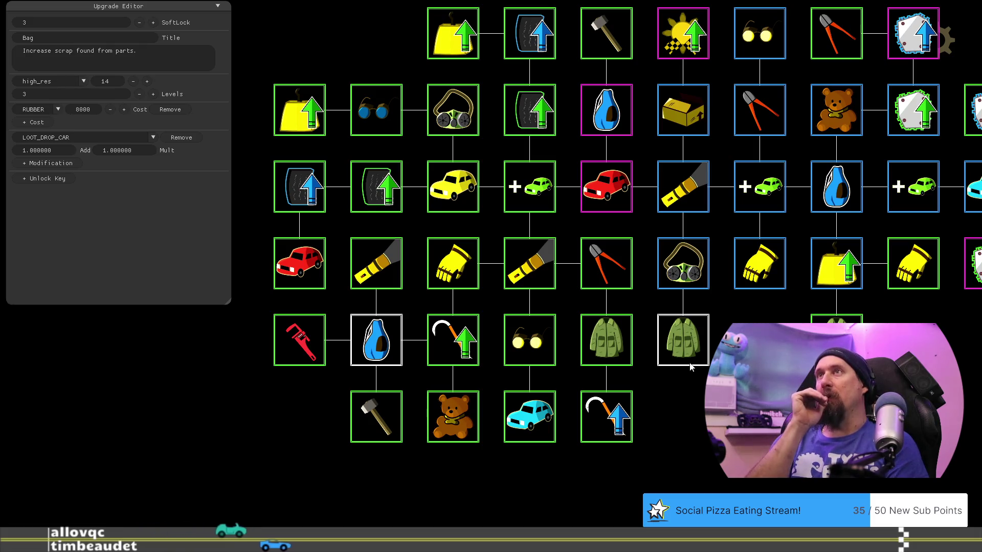
{"action": "left_click", "coordinate": [445, 33]}
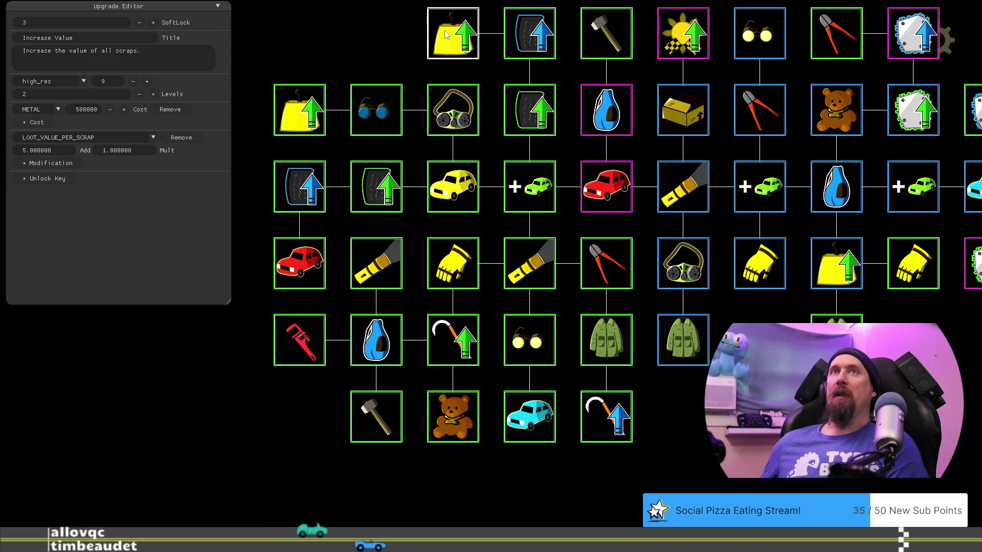
Shift Increase Value one slot left and check the mask and Pristine Rubber upgrades.
{"action": "mouse_move", "coordinate": [367, 26]}
{"action": "left_mouse_down"}
{"action": "mouse_move", "coordinate": [449, 89]}
{"action": "mouse_move", "coordinate": [419, 91]}
{"action": "mouse_move", "coordinate": [419, 73]}
{"action": "left_mouse_up"}
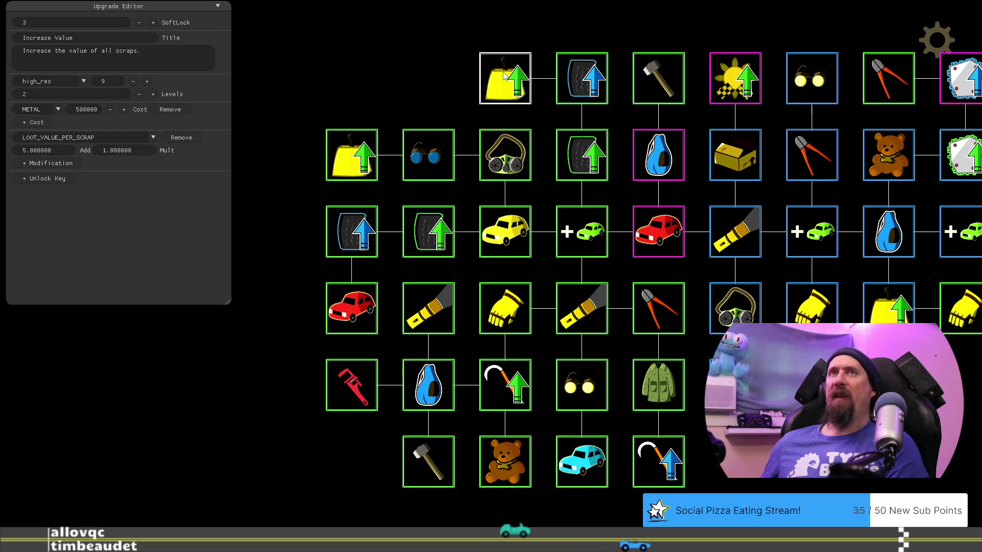
{"action": "left_click_drag", "start_coordinate": [503, 75], "coordinate": [411, 68]}
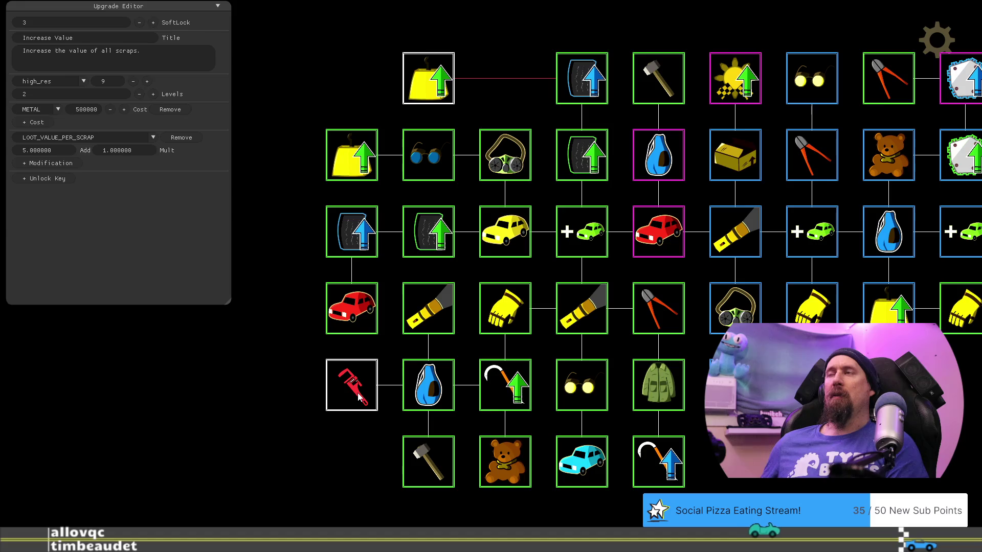
{"action": "left_click", "coordinate": [513, 159]}
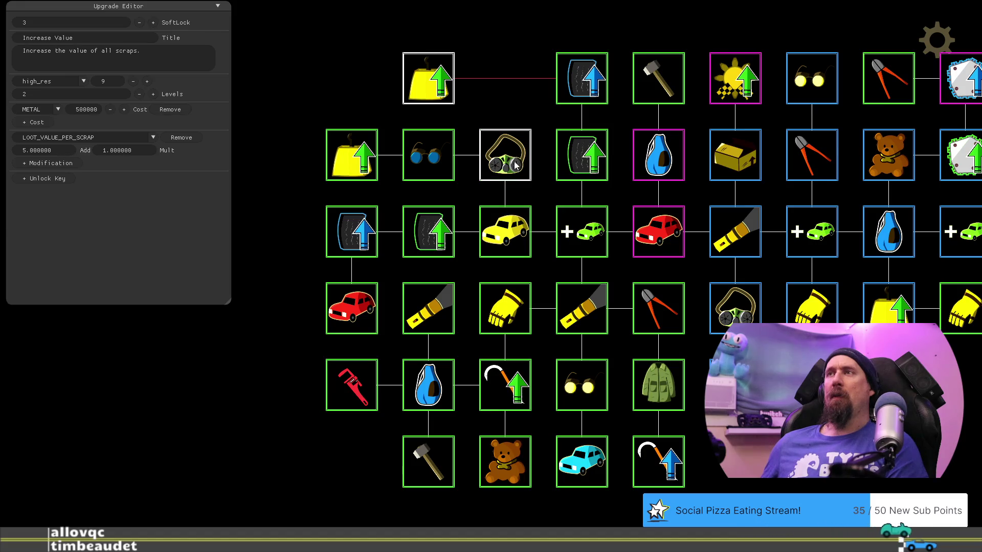
{"action": "left_click", "coordinate": [588, 89]}
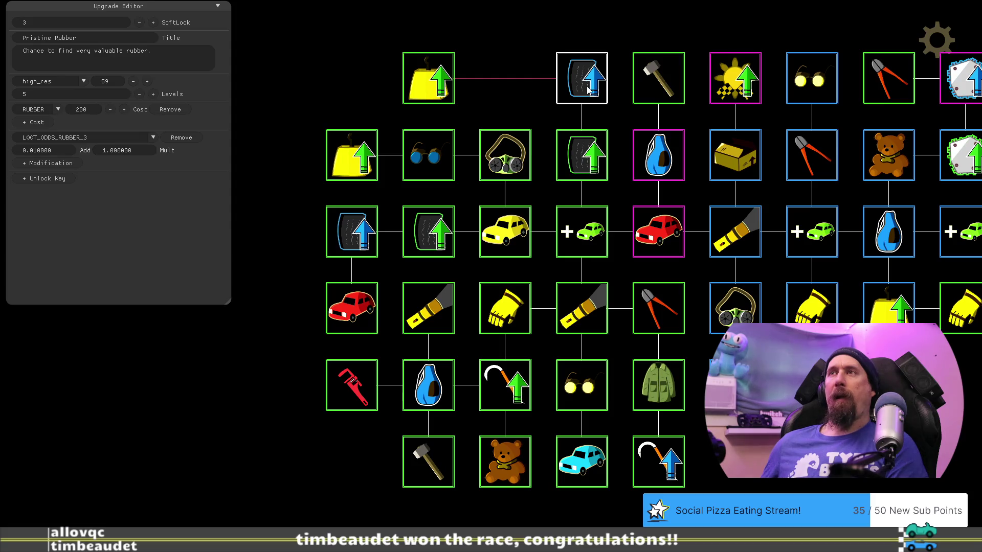
Place the Wrench in the empty top-row slot and Increase Value in the leftmost slot.
{"action": "left_click_drag", "start_coordinate": [353, 386], "coordinate": [506, 82]}
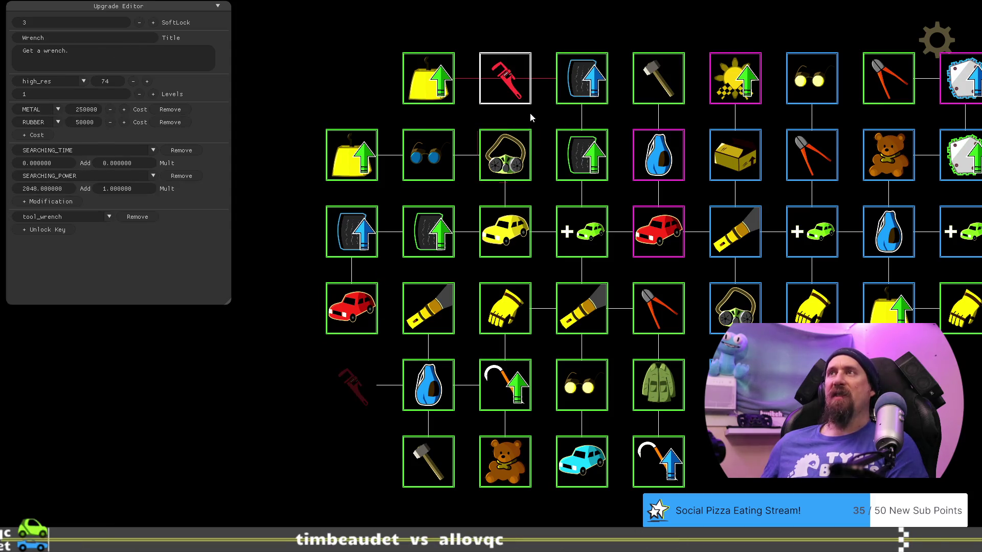
{"action": "left_click", "coordinate": [446, 80]}
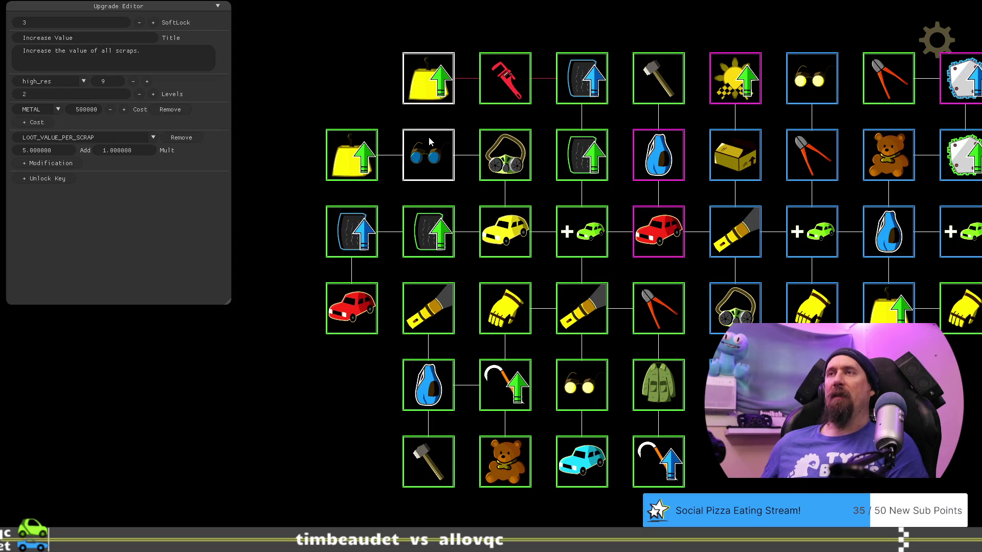
{"action": "left_click_drag", "start_coordinate": [425, 82], "coordinate": [348, 83]}
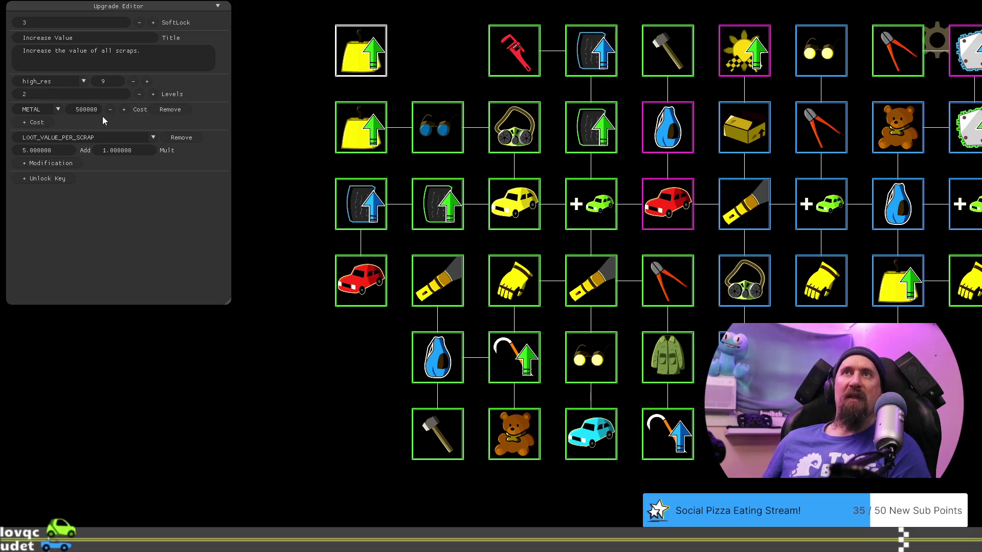
{"action": "left_click", "coordinate": [524, 59]}
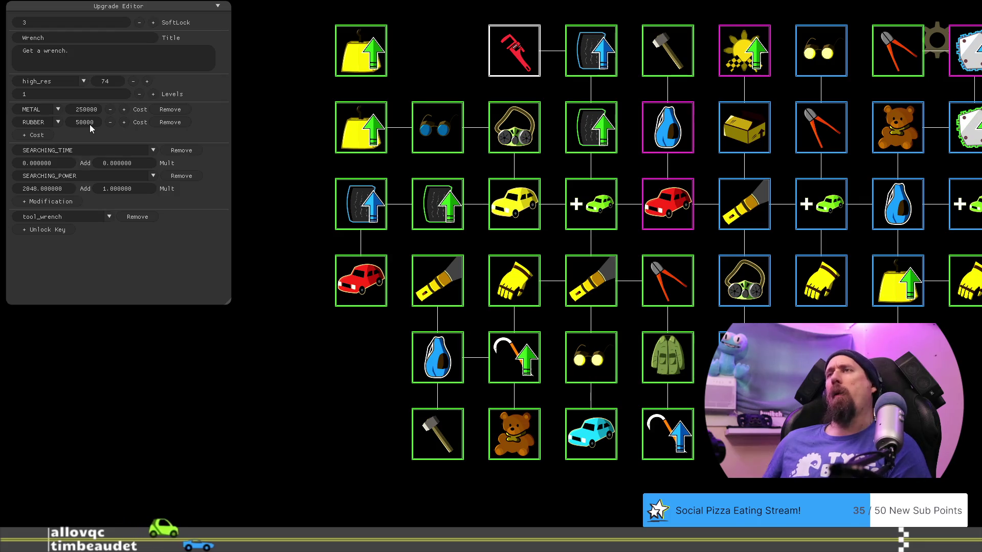
Lower the Wrench's RUBBER cost from 50000 to 10000, then start a cost calculation in Chrome.
{"action": "mouse_move", "coordinate": [322, 376]}
{"action": "left_mouse_down"}
{"action": "mouse_move", "coordinate": [366, 373]}
{"action": "mouse_move", "coordinate": [240, 383]}
{"action": "left_mouse_up"}
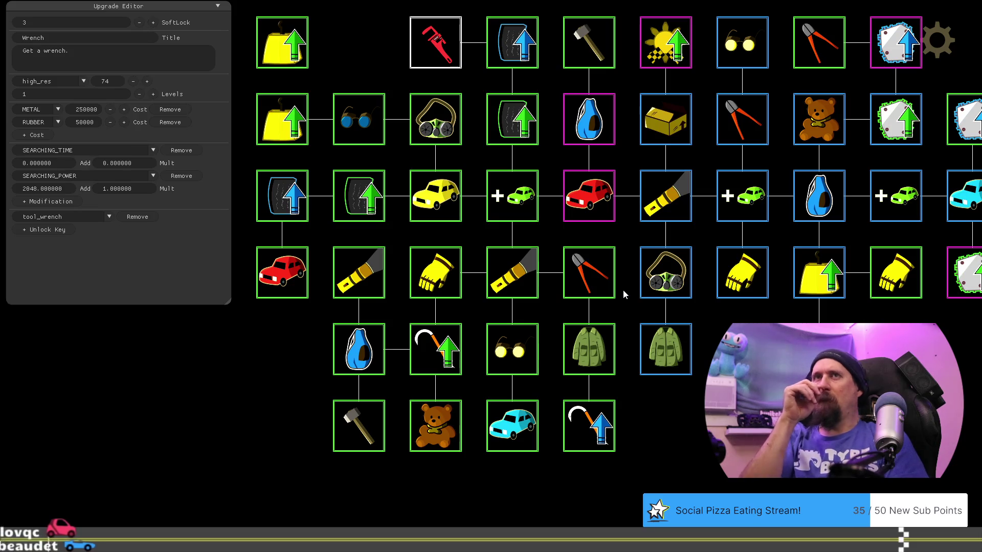
{"action": "left_click", "coordinate": [92, 125]}
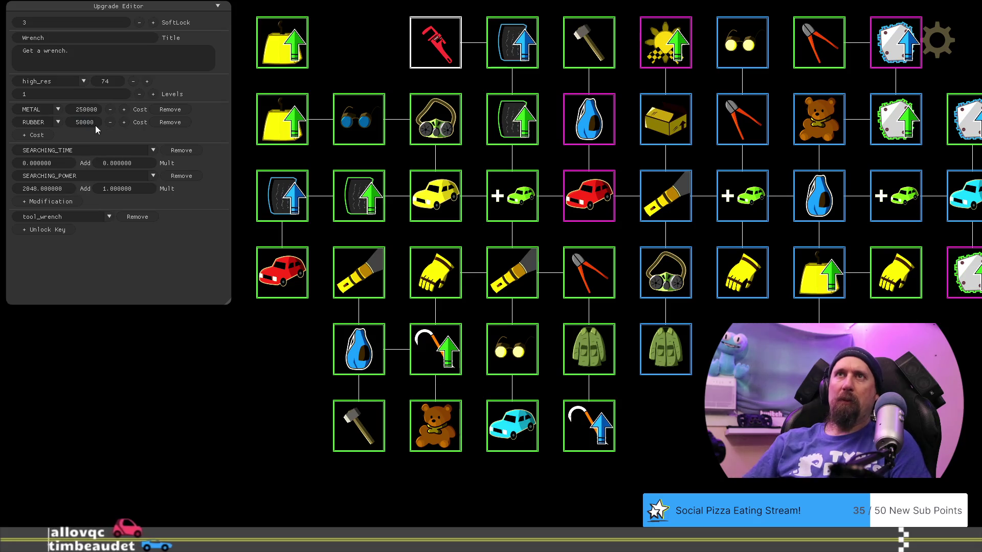
{"action": "key", "text": "Delete"}
{"action": "type", "text": "1"}
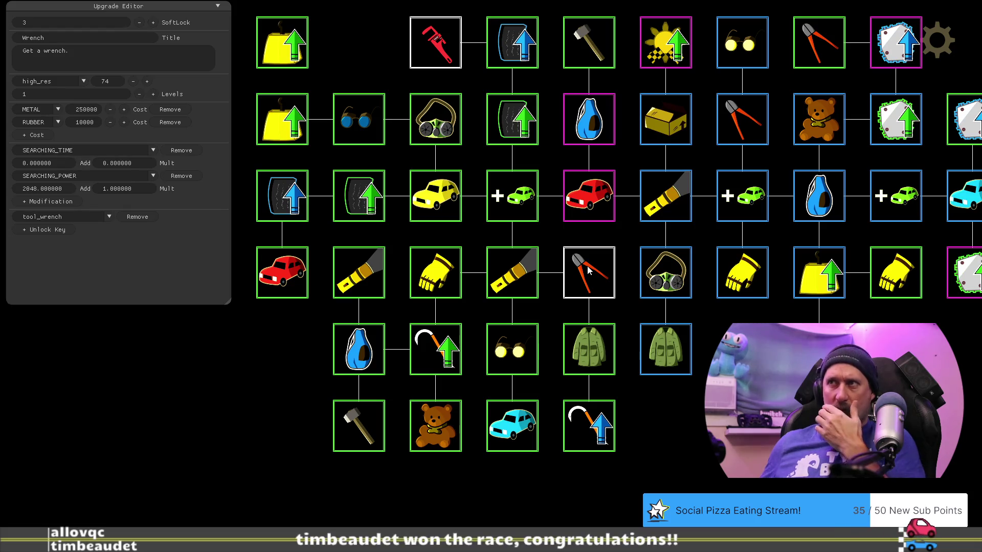
{"action": "key", "text": "alt+Tab"}
{"action": "type", "text": "512*4"}
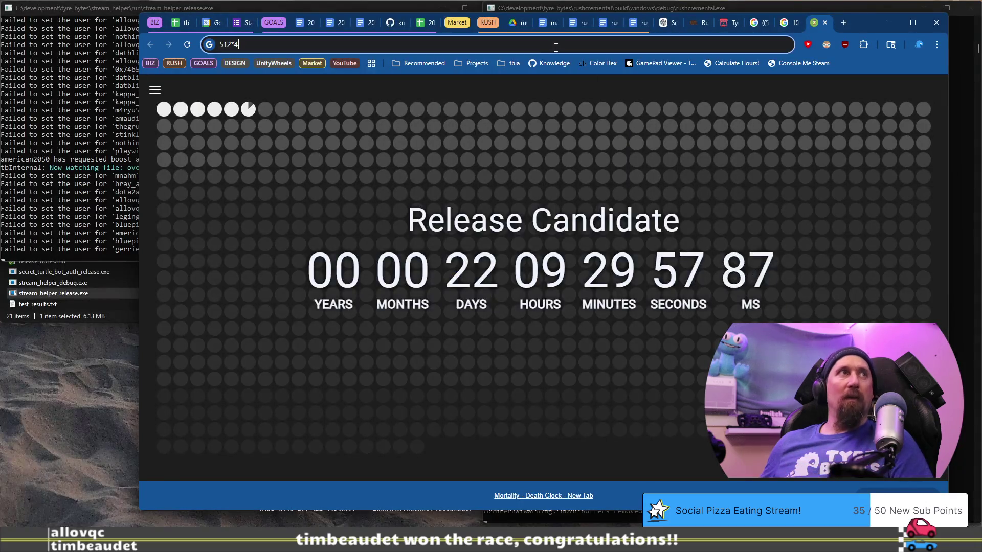
{"action": "type", "text": "4500"}
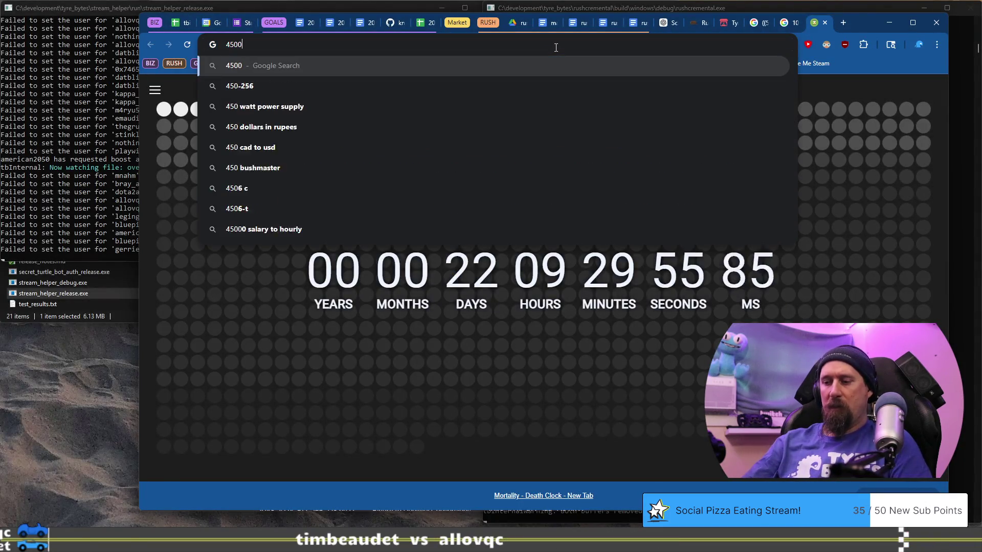
{"action": "type", "text": "*5"}
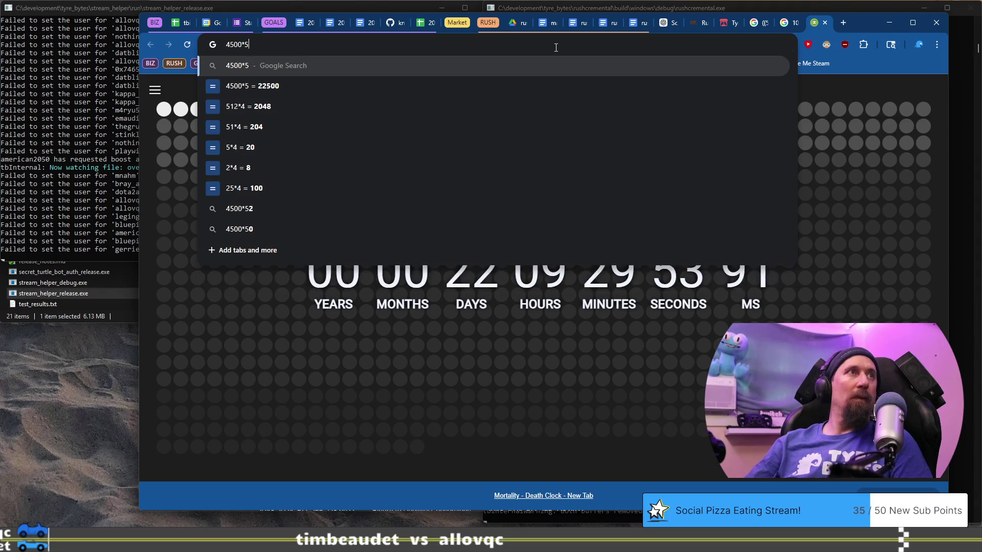
{"action": "type", "text": "+"}
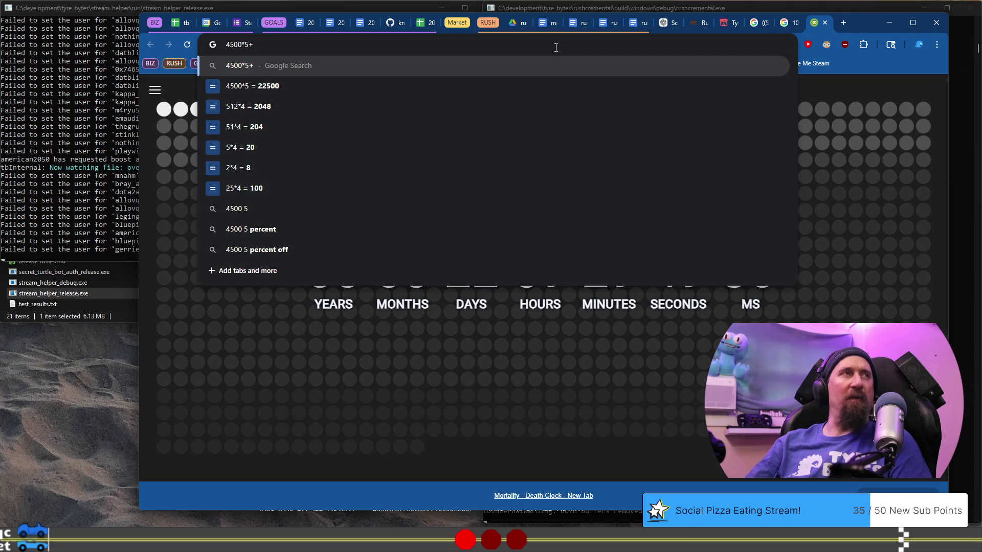
{"action": "type", "text": "2999"}
Calculate 4500*5+20000 in Chrome, then begin raising the Wrench's RUBBER cost in the editor.
{"action": "key", "text": "BackSpace"}
{"action": "key", "text": "BackSpace"}
{"action": "key", "text": "BackSpace"}
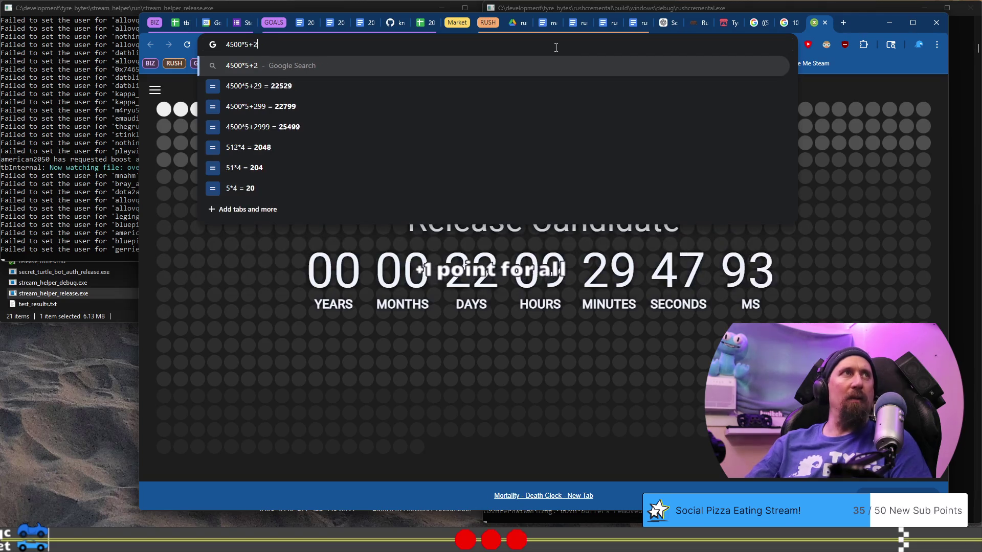
{"action": "type", "text": "0000"}
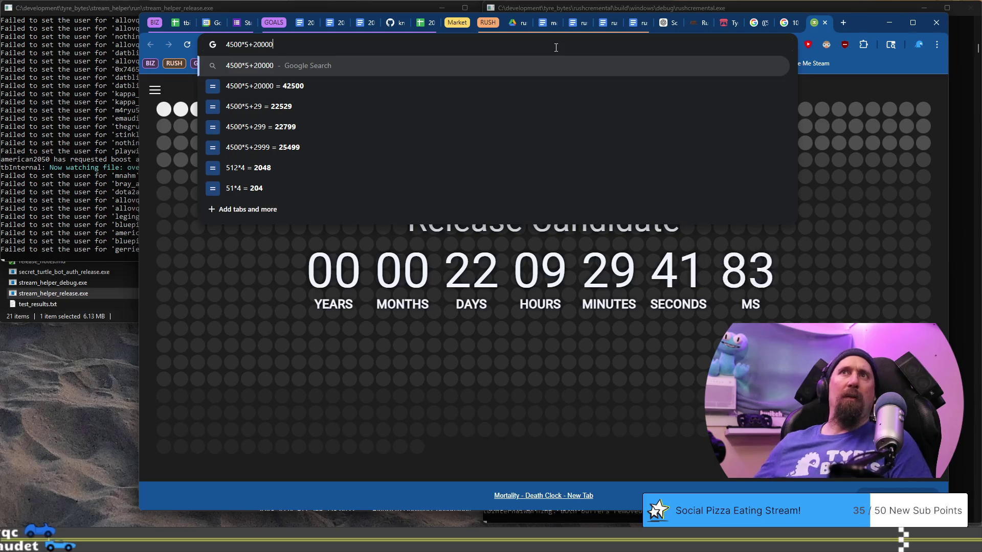
{"action": "key", "text": "alt+Tab"}
{"action": "left_click", "coordinate": [121, 121]}
{"action": "left_click", "coordinate": [121, 122]}
Bring the Wrench's RUBBER cost to 40000 and compare it against the Dismantler's settings.
{"action": "left_click", "coordinate": [120, 122]}
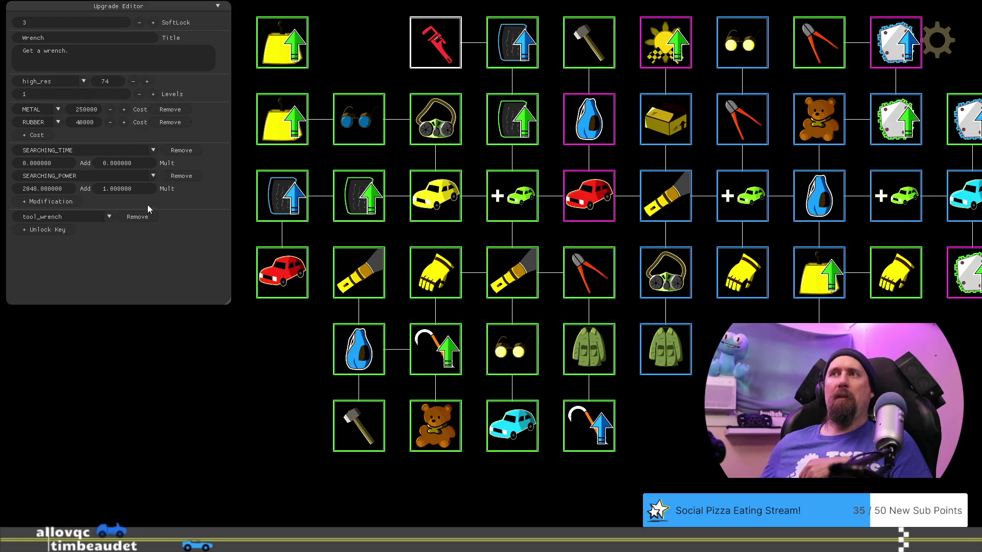
{"action": "left_click", "coordinate": [593, 281]}
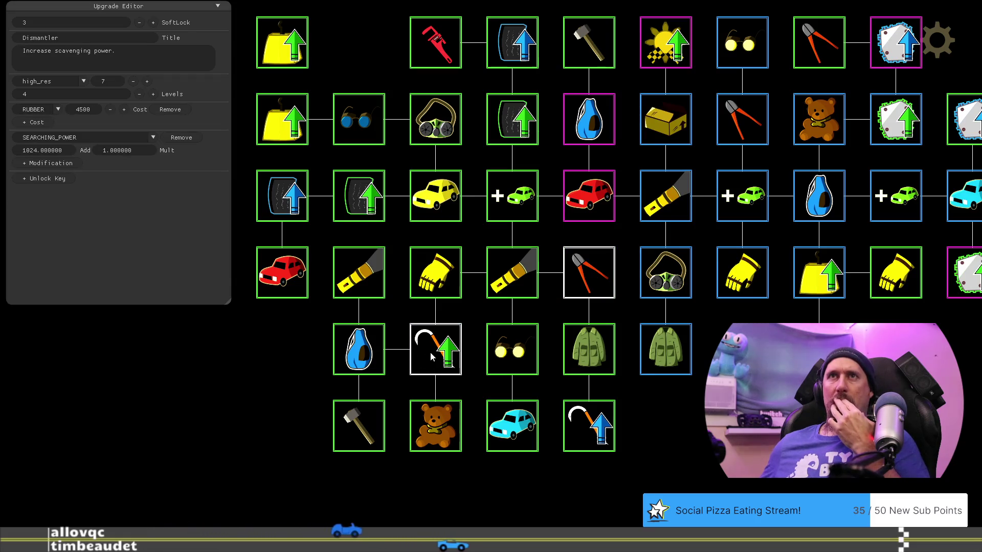
{"action": "left_click", "coordinate": [436, 34]}
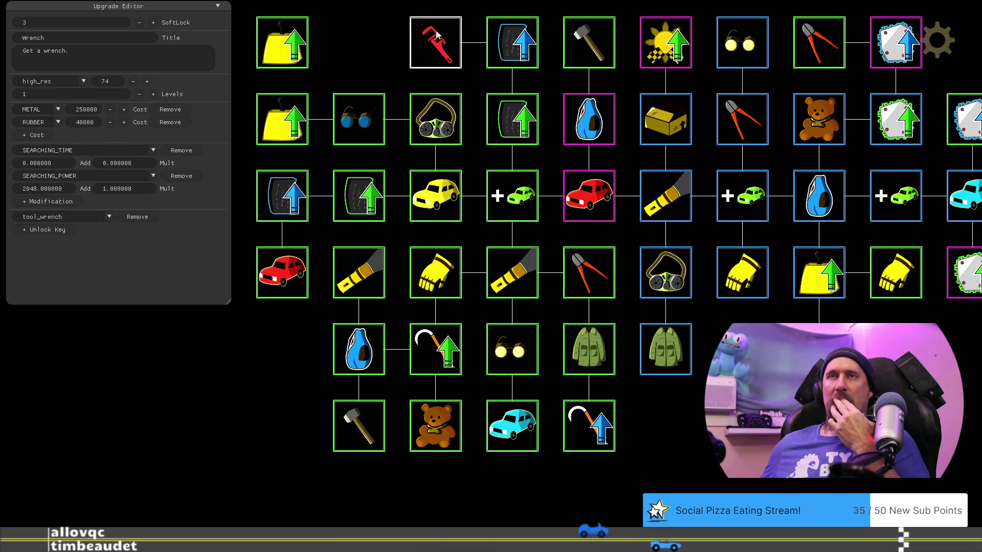
{"action": "left_click", "coordinate": [596, 283]}
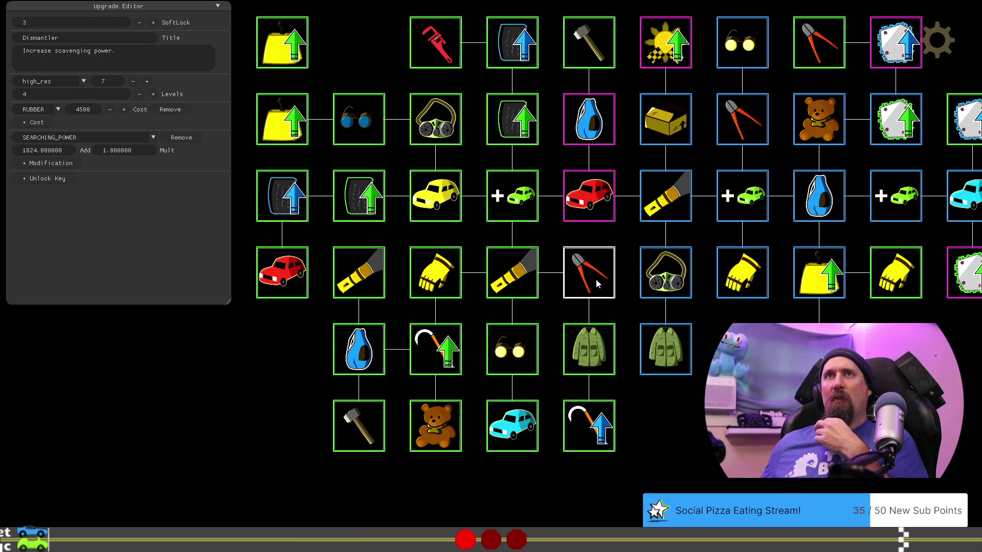
{"action": "left_click", "coordinate": [428, 37]}
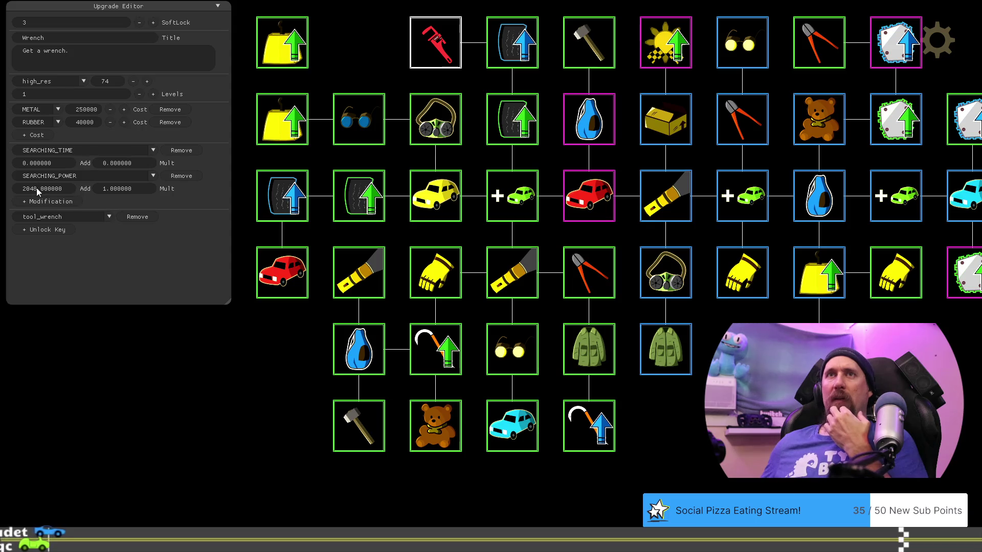
Compare Wrench and Improved Grip values, ending on Dismantler: 4500 rubber, 1024 searching power, 4 levels.
{"action": "left_click", "coordinate": [588, 276]}
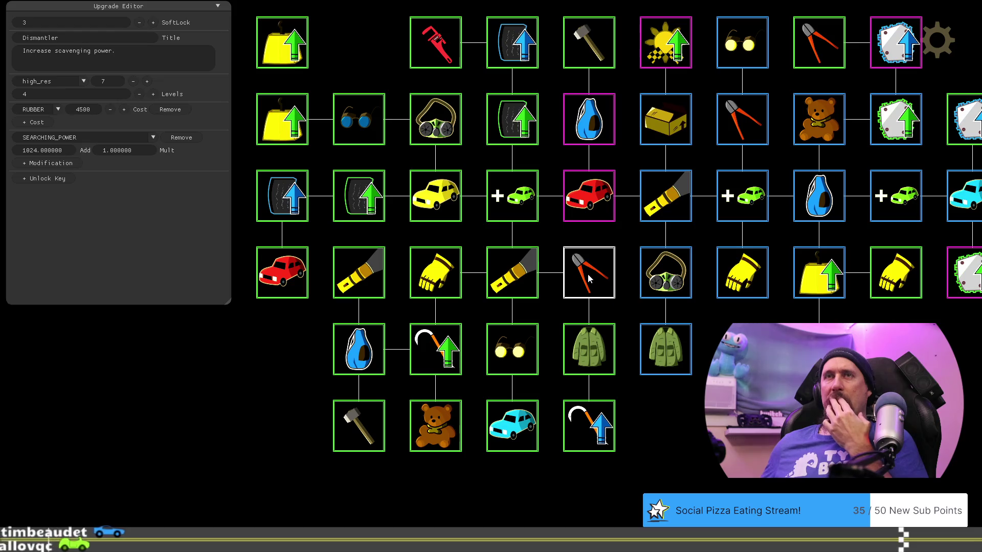
{"action": "left_click", "coordinate": [431, 55]}
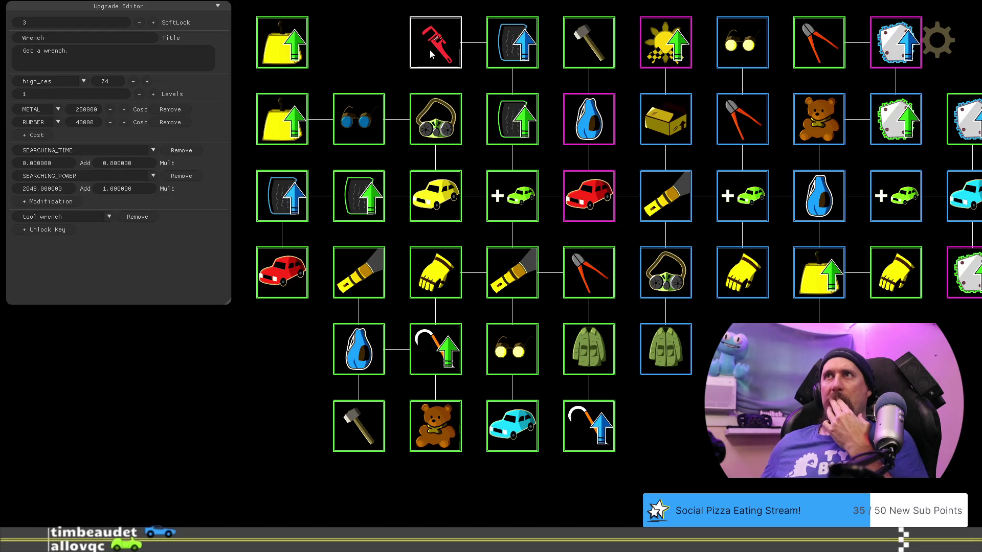
{"action": "left_click", "coordinate": [588, 274]}
{"action": "left_click", "coordinate": [421, 363]}
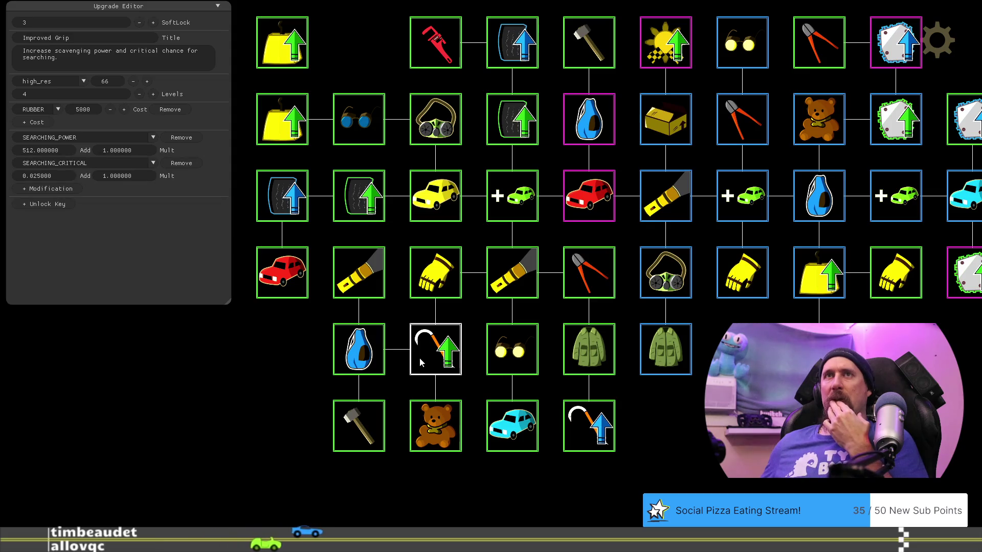
{"action": "left_click", "coordinate": [589, 273]}
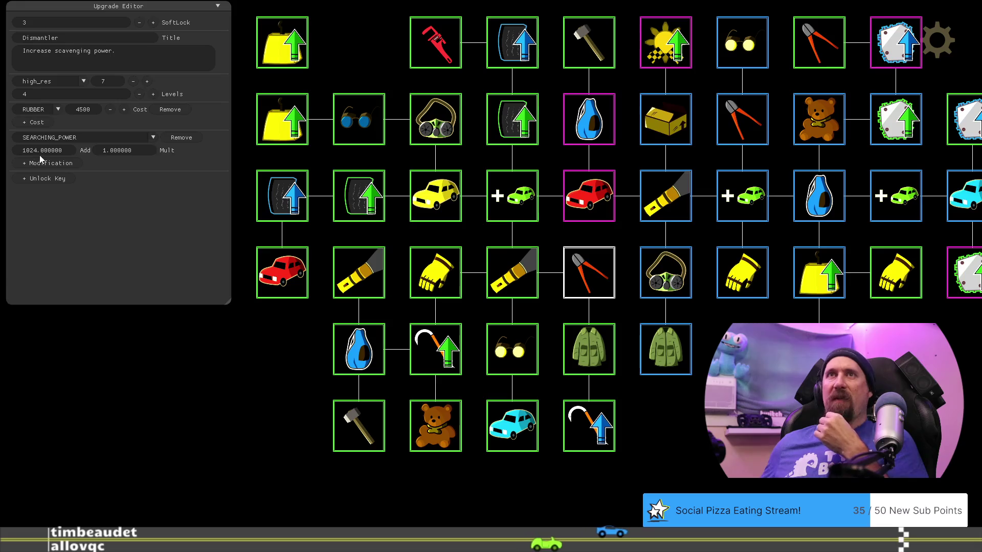
Set the Dismantler's SEARCHING_POWER Add value to 768.
{"action": "left_click", "coordinate": [70, 148]}
{"action": "type", "text": "7"}
{"action": "key", "text": "Return"}
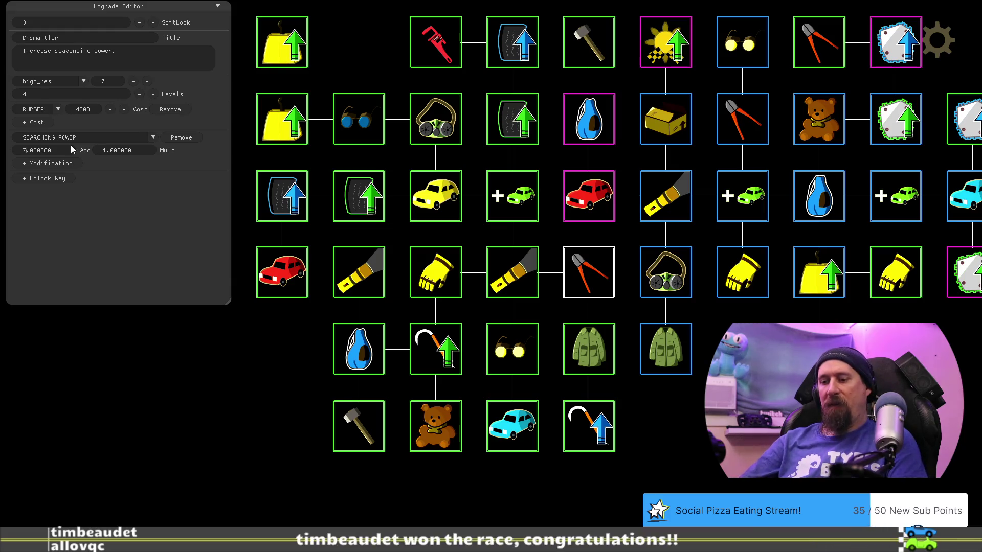
{"action": "type", "text": "68"}
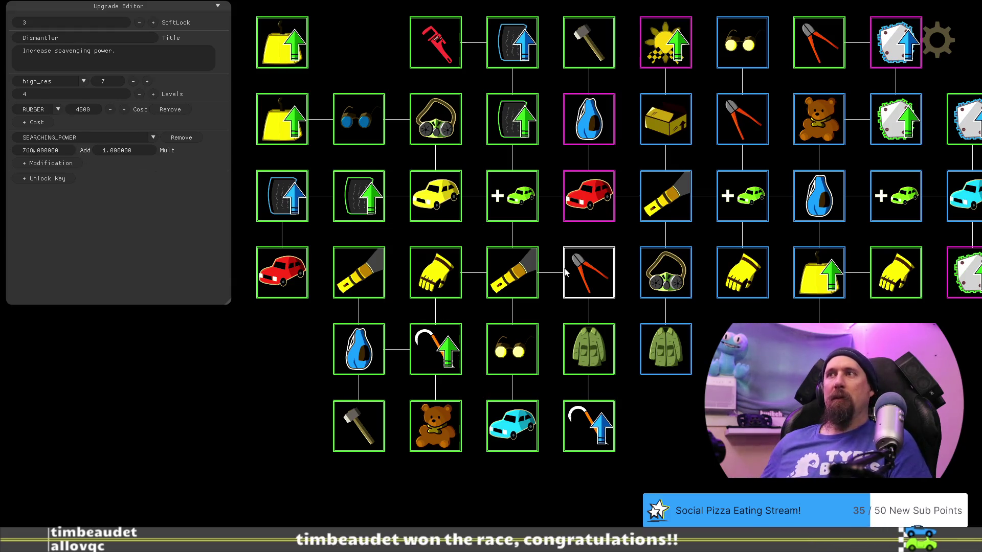
Change Improved Grip's SEARCHING_POWER Add from 512 to 256 and recheck both upgrades' values.
{"action": "left_click", "coordinate": [440, 355]}
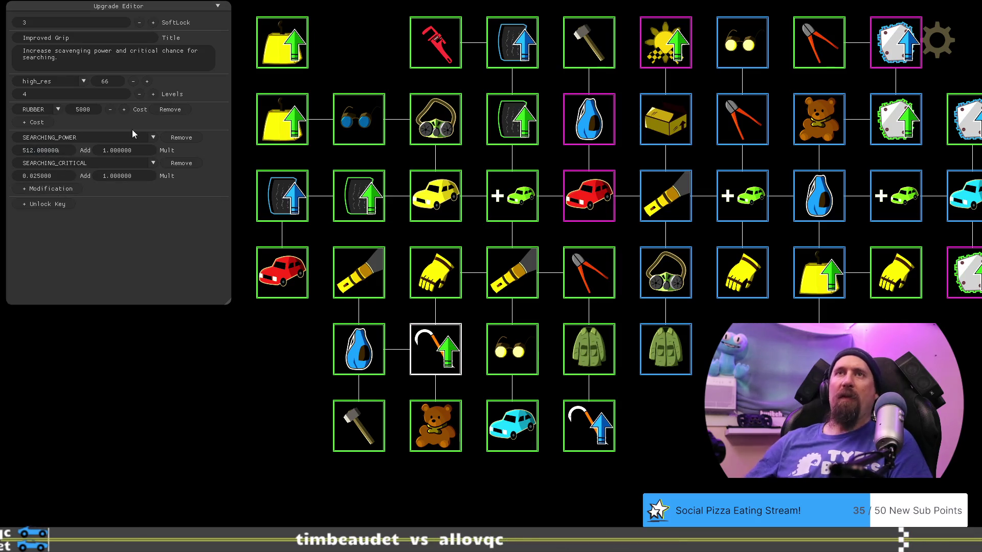
{"action": "key", "text": "BackSpace"}
{"action": "key", "text": "BackSpace"}
{"action": "key", "text": "BackSpace"}
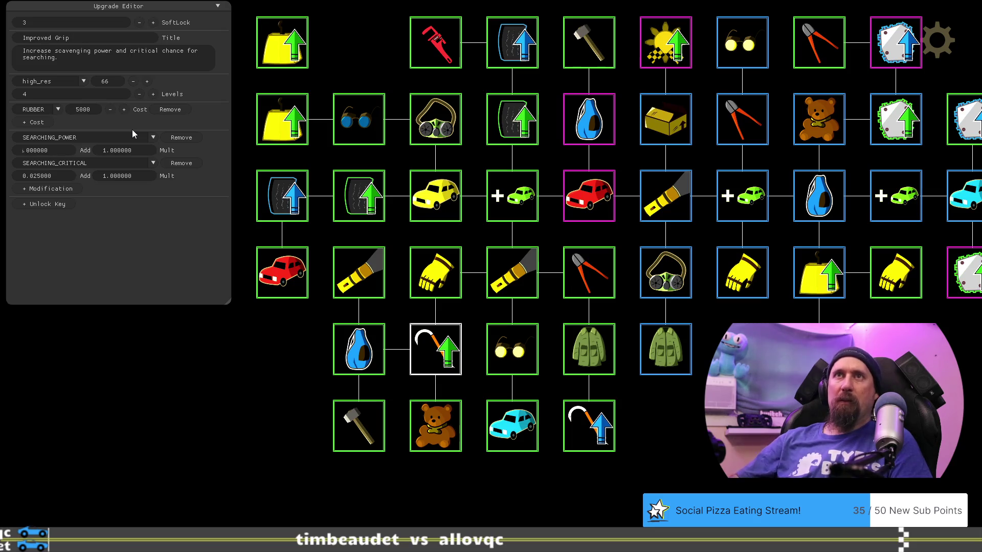
{"action": "type", "text": "256"}
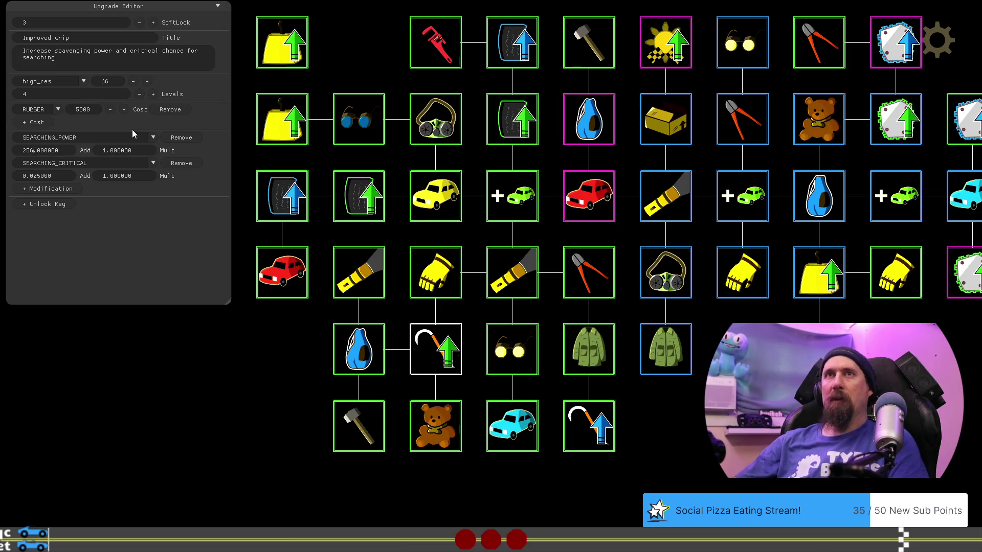
{"action": "left_click_drag", "start_coordinate": [343, 387], "coordinate": [353, 386]}
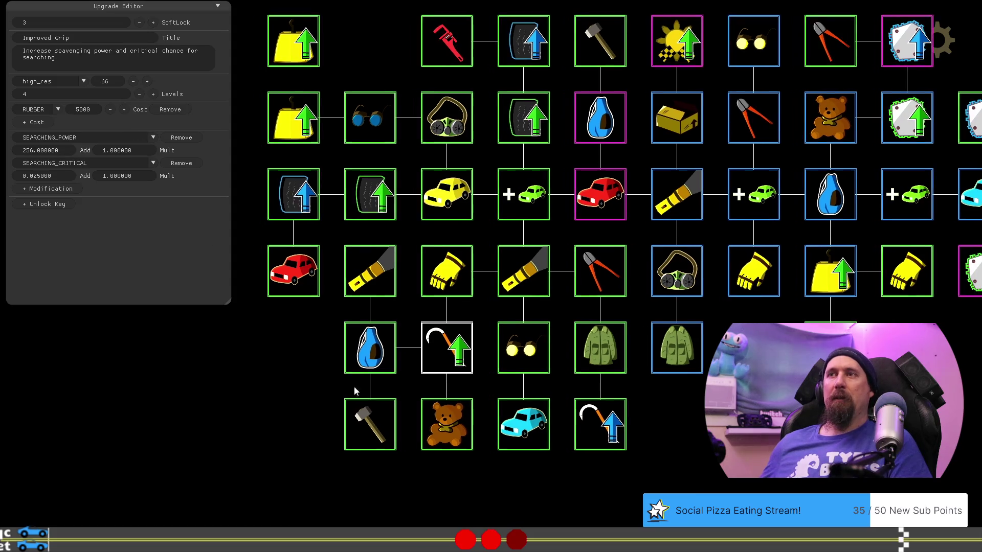
{"action": "left_click", "coordinate": [583, 270]}
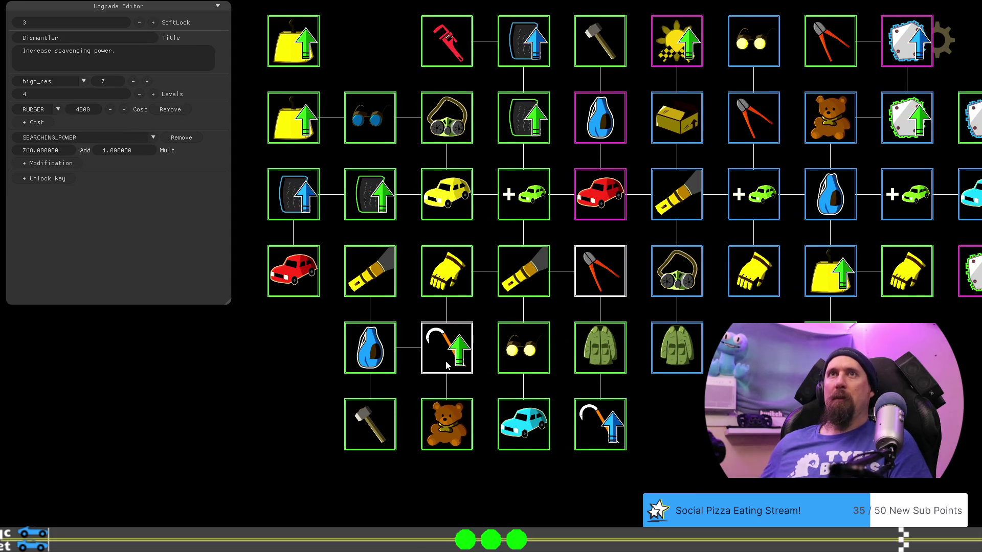
{"action": "left_click", "coordinate": [446, 364]}
{"action": "left_click", "coordinate": [454, 40]}
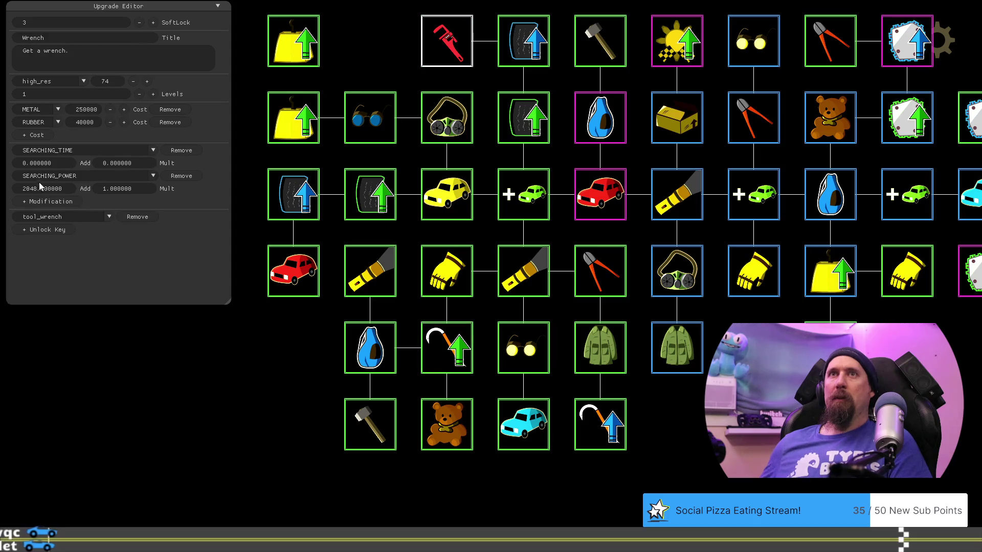
Set the Wrench's SEARCHING_POWER Add to 4096 and close the Upgrade Editor.
{"action": "key", "text": "BackSpace"}
{"action": "key", "text": "BackSpace"}
{"action": "key", "text": "BackSpace"}
{"action": "type", "text": "4096"}
{"action": "key", "text": "Return"}
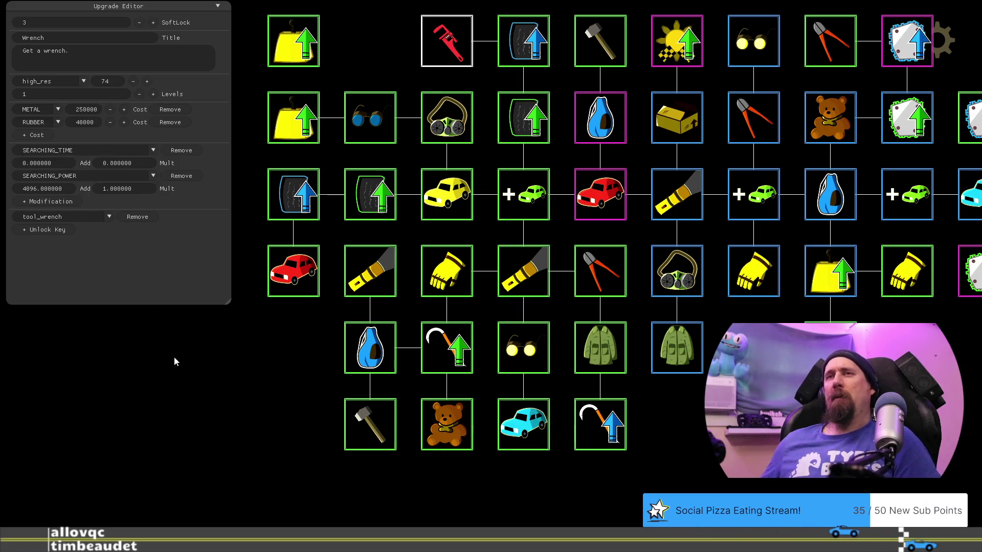
{"action": "key", "text": "Escape"}
{"action": "left_click_drag", "start_coordinate": [428, 423], "coordinate": [495, 416]}
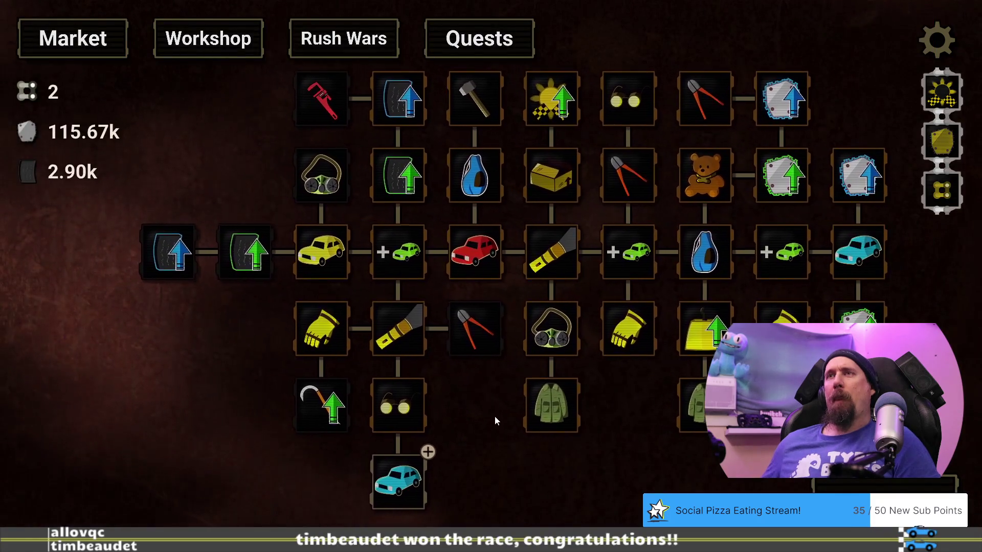
Check the Dismantler and Improved Grip tooltips: Improved Grip costs 5.00k rubber, scavenging 4.32k→4.58k.
{"action": "mouse_move", "coordinate": [487, 323]}
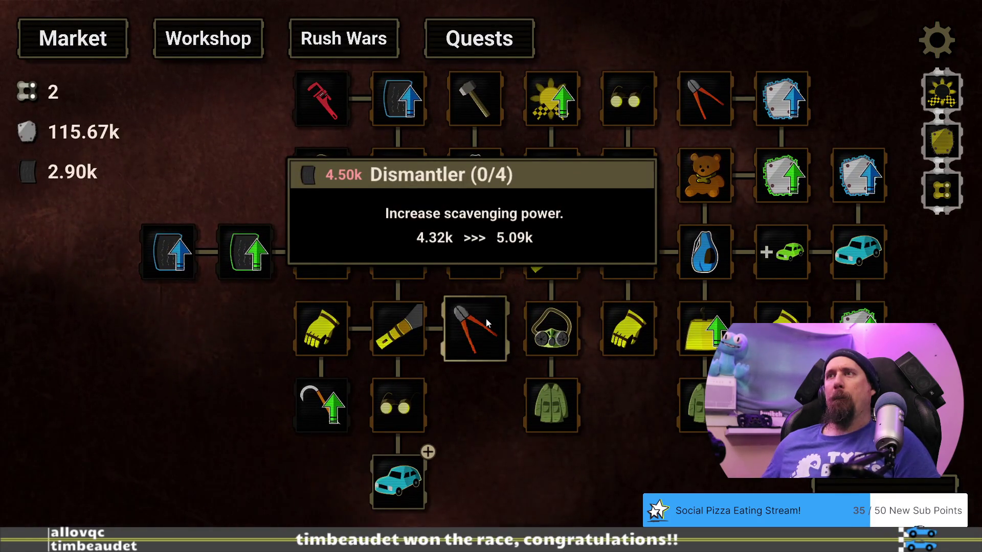
{"action": "mouse_move", "coordinate": [340, 411]}
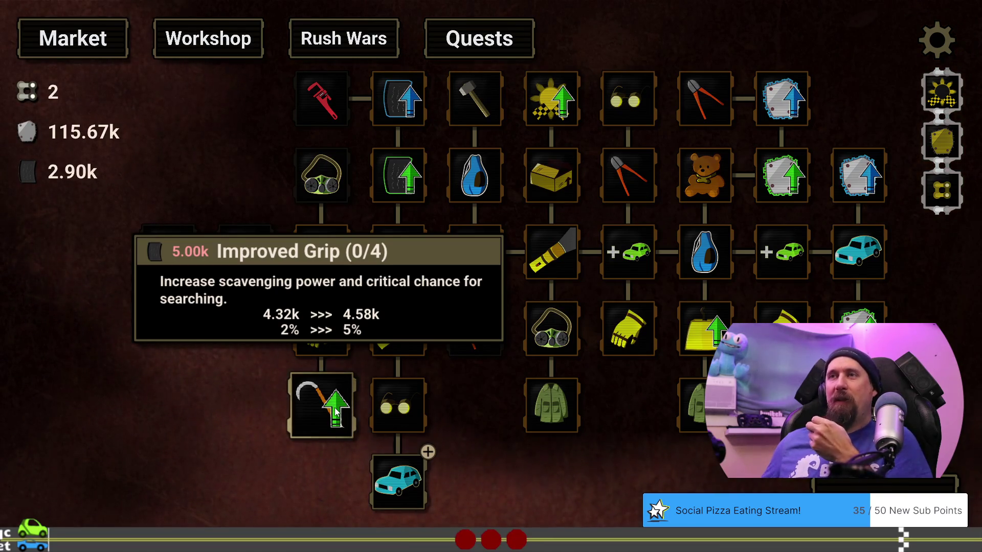
{"action": "mouse_move", "coordinate": [464, 340]}
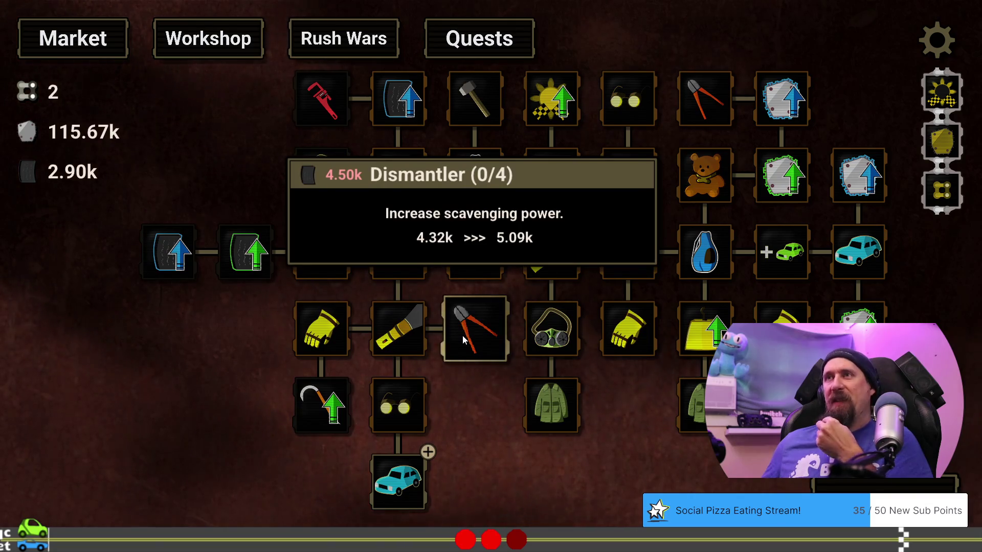
{"action": "mouse_move", "coordinate": [332, 430]}
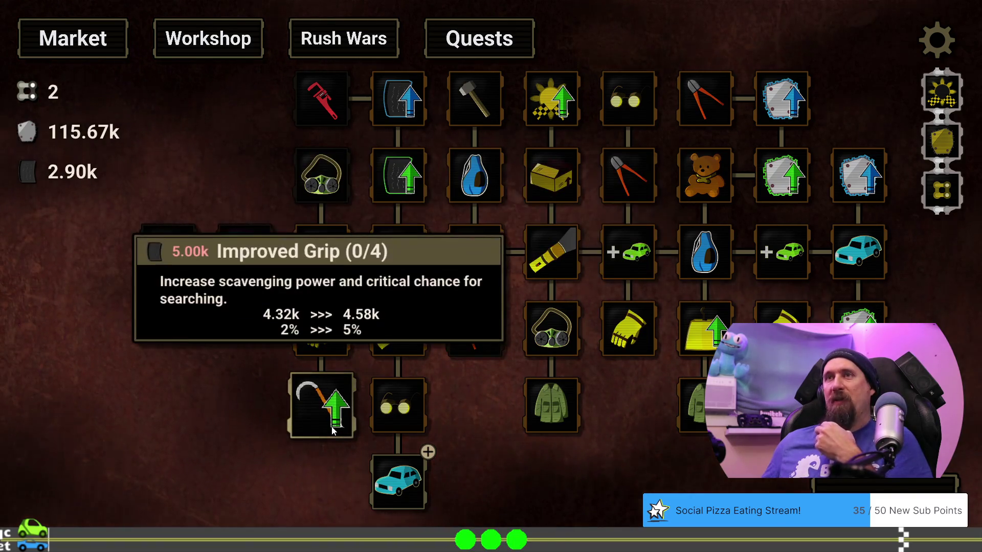